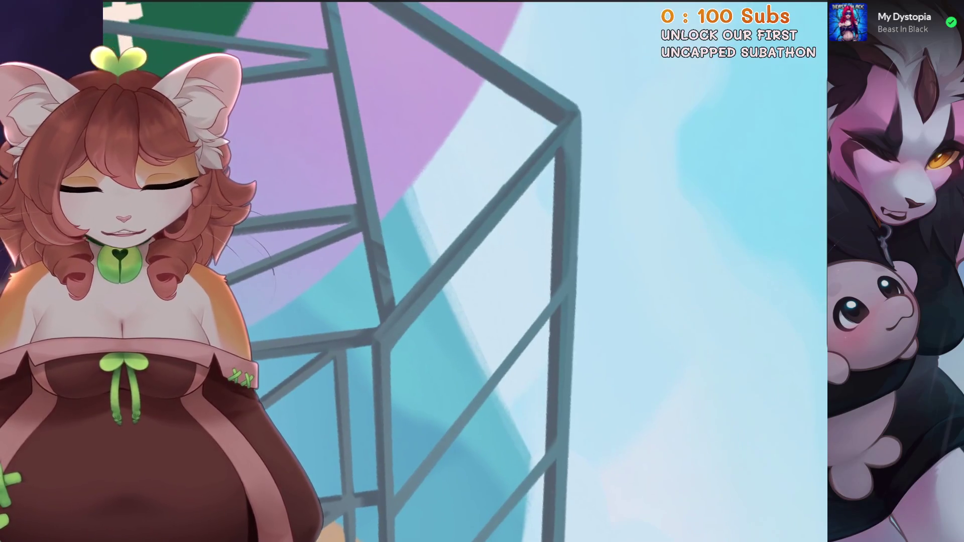
Undo the stray paint strokes and a test dab on the sky around the greenhouse frame
{"action": "key", "text": "ctrl+z"}
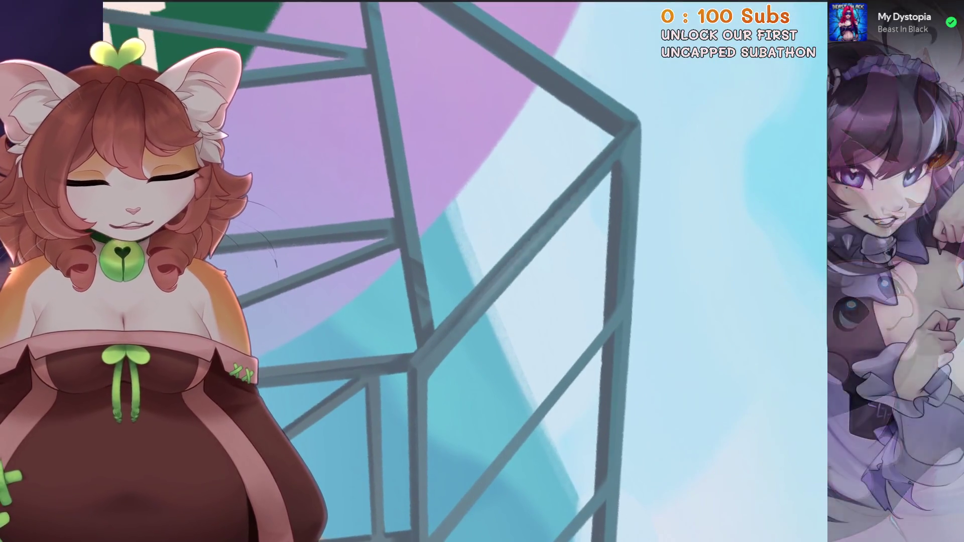
{"action": "key", "text": "ctrl+z"}
{"action": "key", "text": "ctrl+z"}
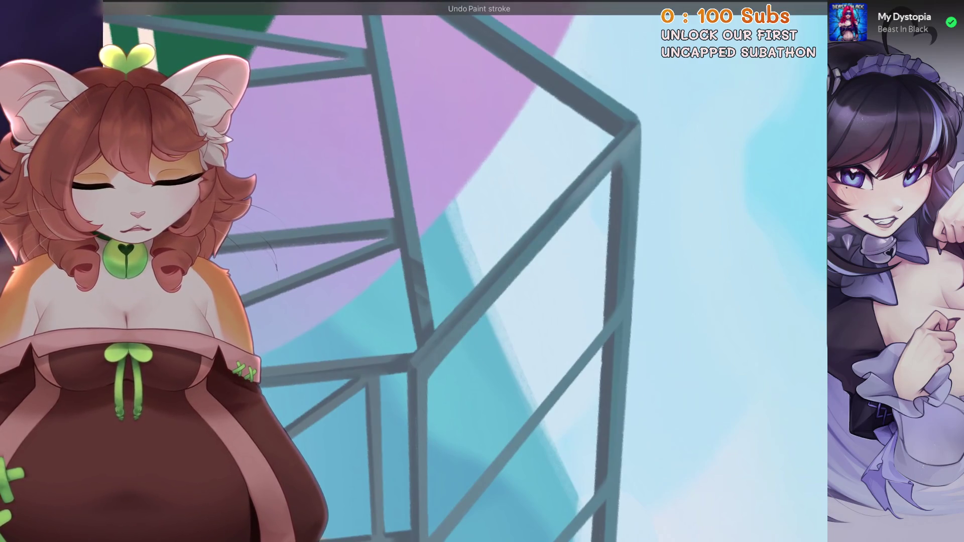
{"action": "left_click", "coordinate": [656, 112]}
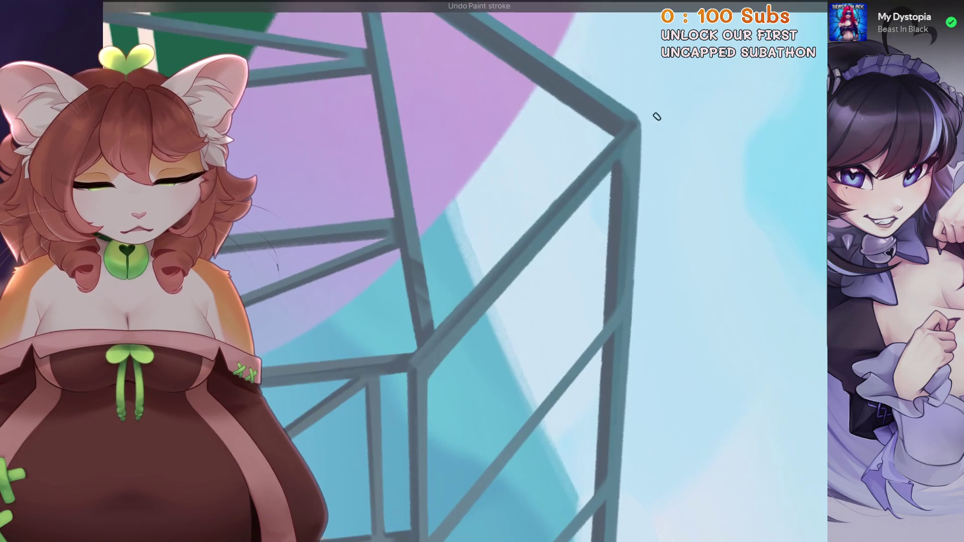
{"action": "key", "text": "ctrl+z"}
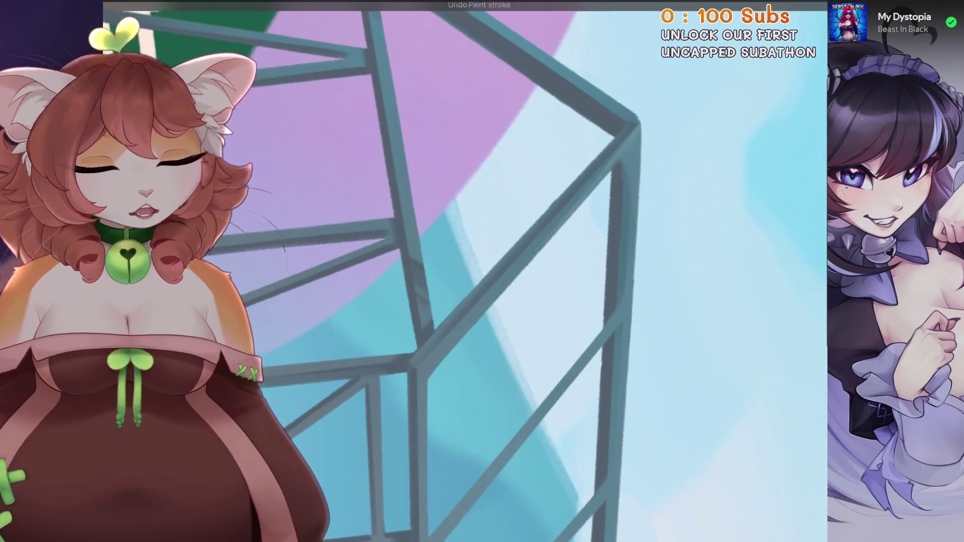
{"action": "scroll", "coordinate": [499, 151], "scroll_direction": "up", "scroll_amount": 1}
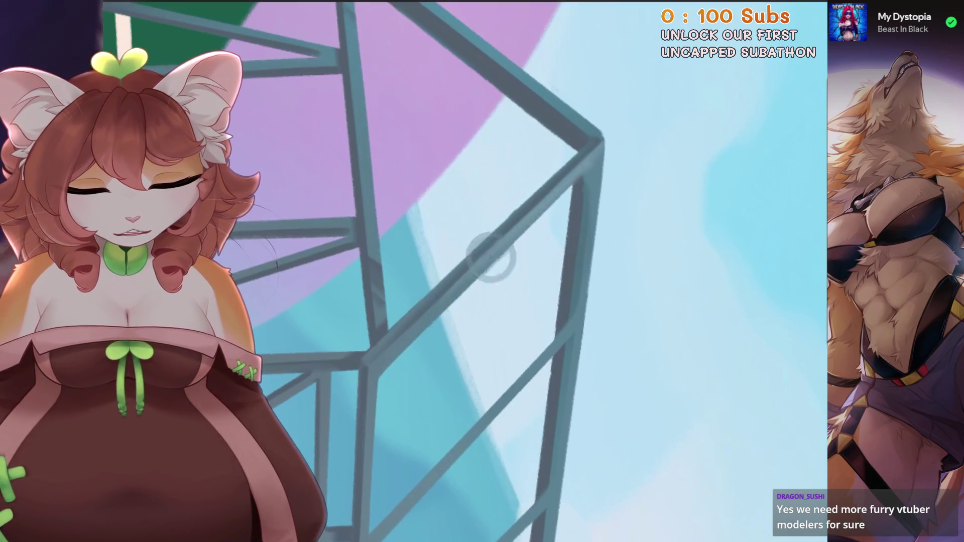
{"action": "key", "text": "ctrl+z"}
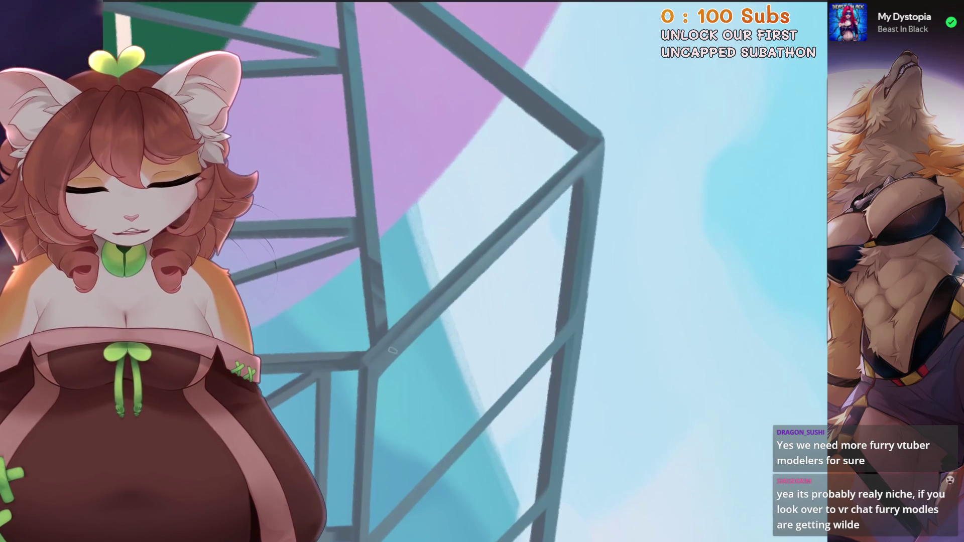
{"action": "mouse_move", "coordinate": [396, 347]}
{"action": "left_mouse_down"}
{"action": "mouse_move", "coordinate": [316, 382]}
{"action": "mouse_move", "coordinate": [381, 326]}
{"action": "left_mouse_up"}
Pick a lighter, paler blue-grey for the beam highlights and undo the last stroke
{"action": "left_click", "coordinate": [798, 8]}
{"action": "left_click_drag", "start_coordinate": [681, 118], "coordinate": [669, 95]}
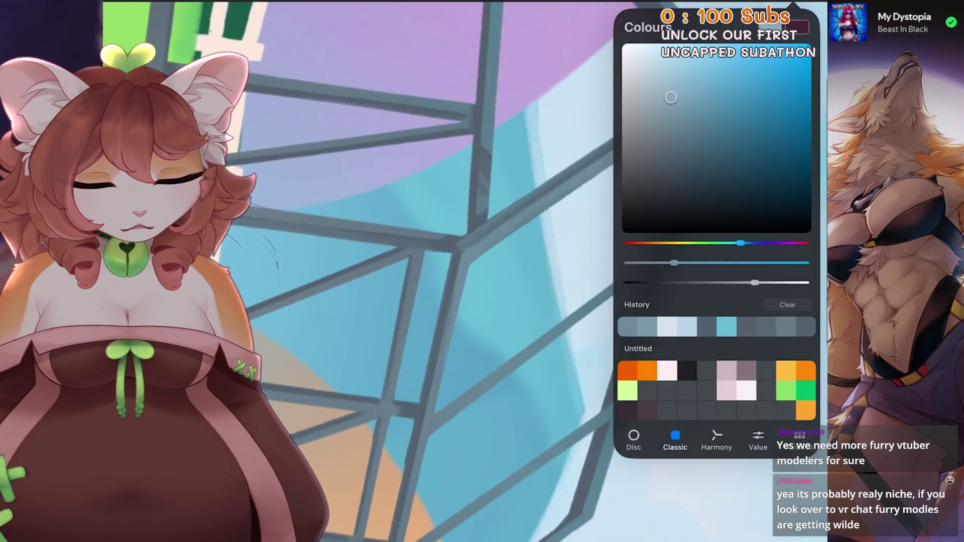
{"action": "mouse_move", "coordinate": [382, 327]}
{"action": "left_mouse_down"}
{"action": "mouse_move", "coordinate": [527, 190]}
{"action": "mouse_move", "coordinate": [426, 271]}
{"action": "left_mouse_up"}
{"action": "key", "text": "ctrl+z"}
{"action": "key", "text": "ctrl+z"}
{"action": "key", "text": "ctrl+z"}
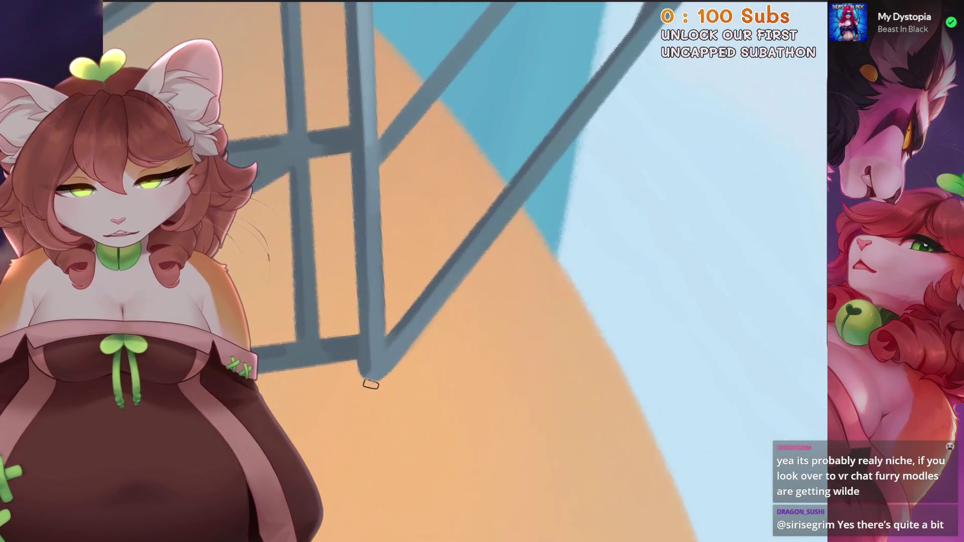
Undo the wrong straight lines and stray strokes along the greenhouse beams
{"action": "key", "text": "ctrl+z"}
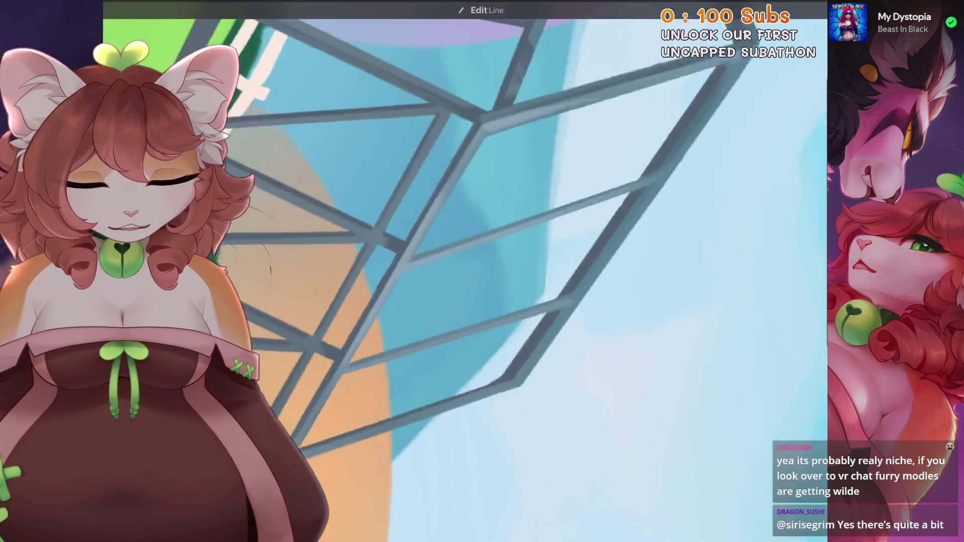
{"action": "key", "text": "ctrl+z"}
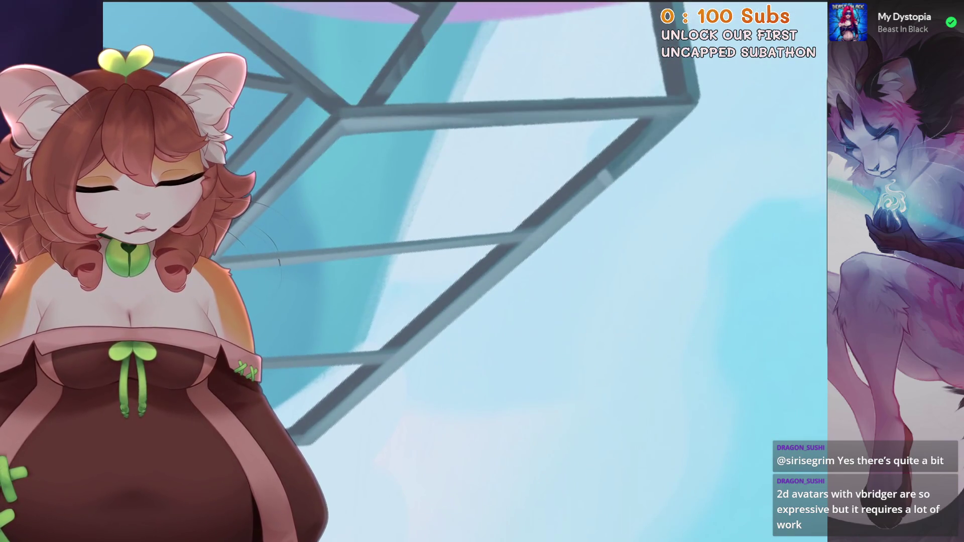
{"action": "key", "text": "ctrl+z"}
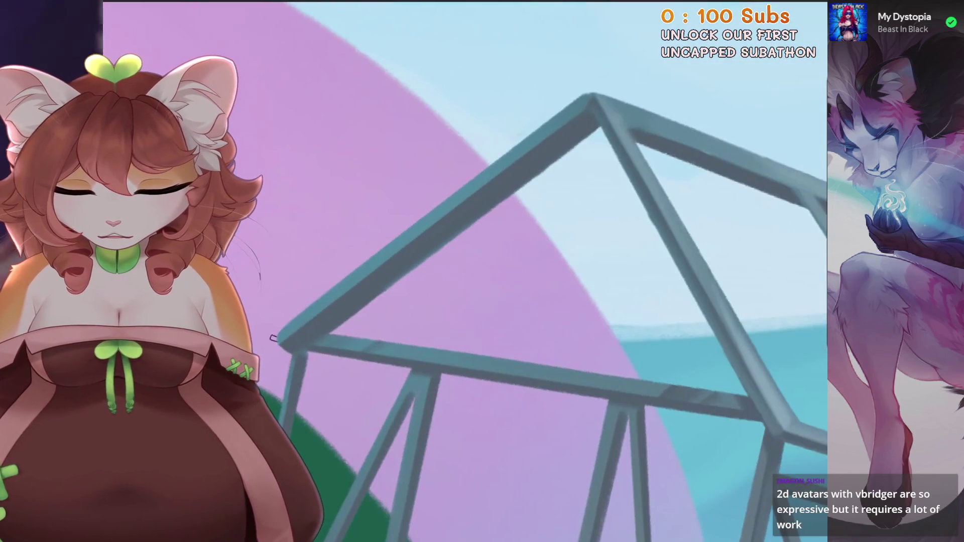
{"action": "key", "text": "ctrl+z"}
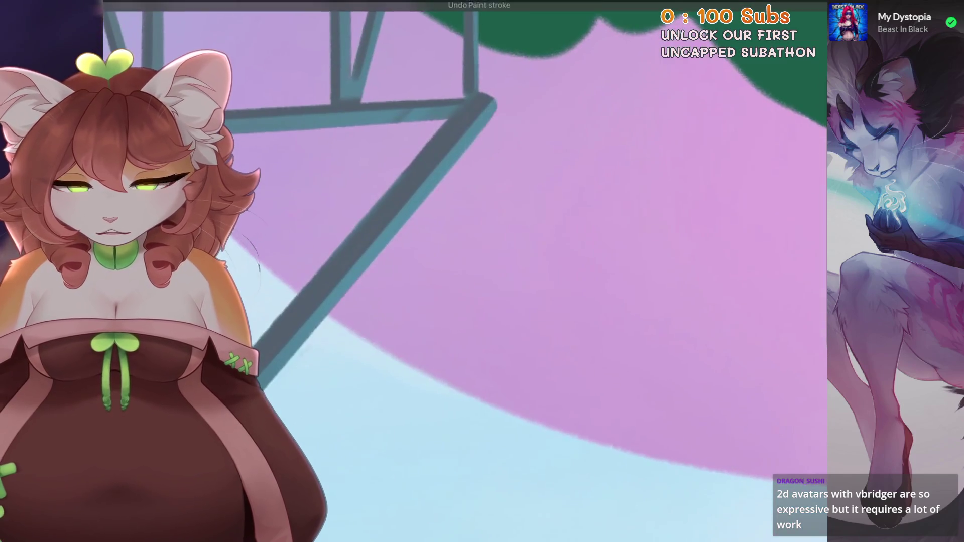
{"action": "key", "text": "ctrl+z"}
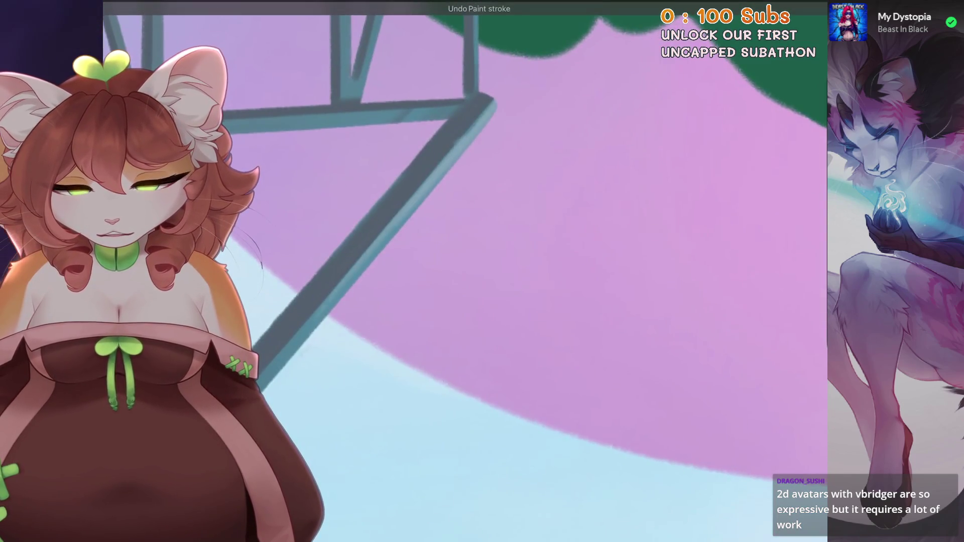
{"action": "key", "text": "ctrl+z"}
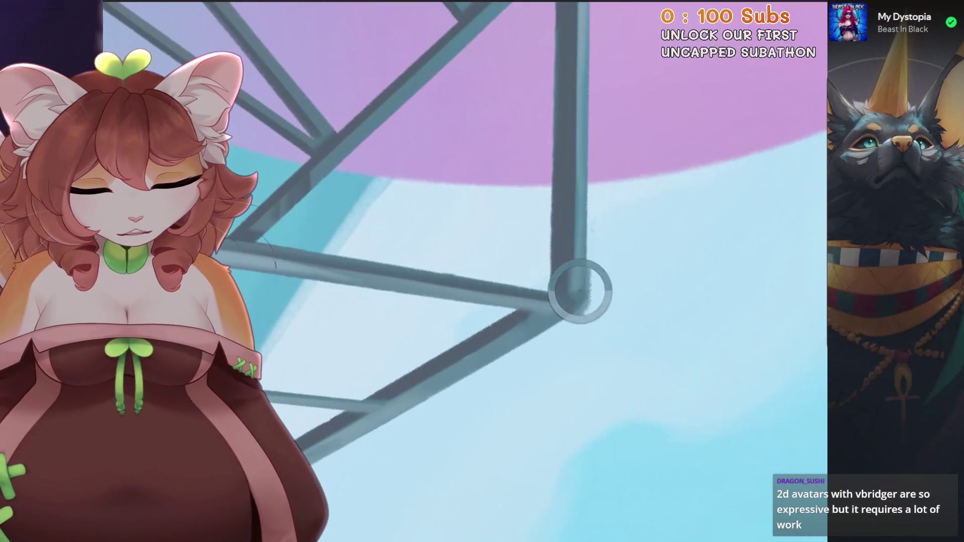
{"action": "key", "text": "ctrl+z"}
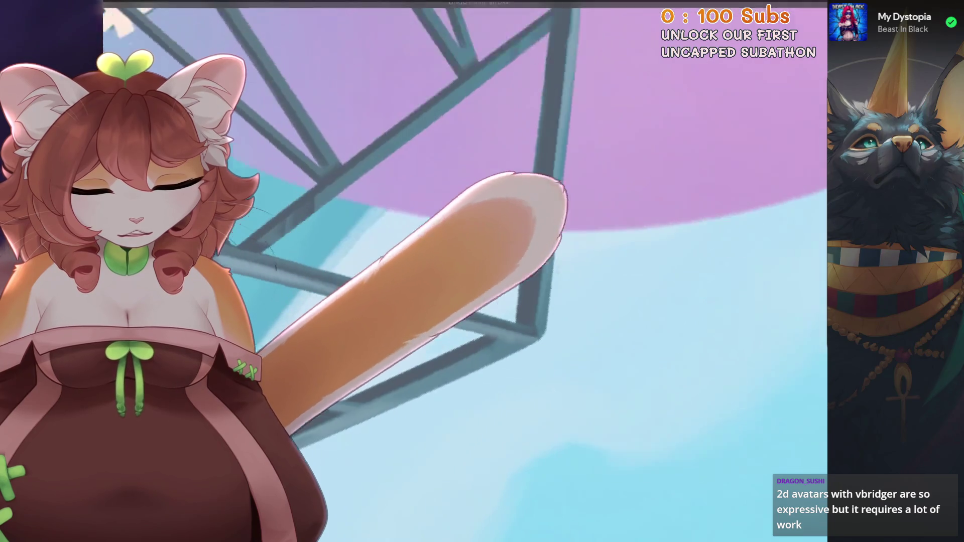
{"action": "key", "text": "ctrl+z"}
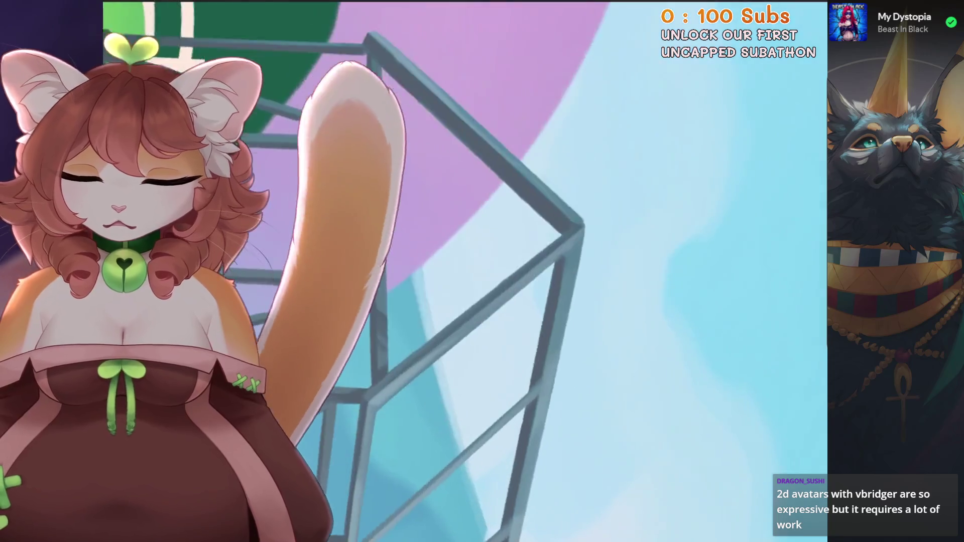
{"action": "key", "text": "ctrl+z"}
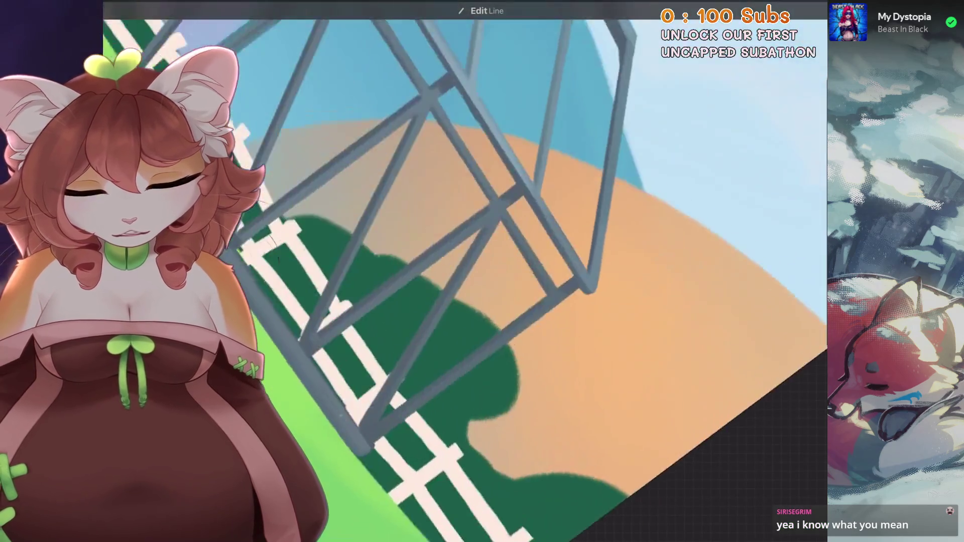
Clean up the lower base beam by removing a bad line, a stray beam stroke and a dark mark
{"action": "key", "text": "ctrl+z"}
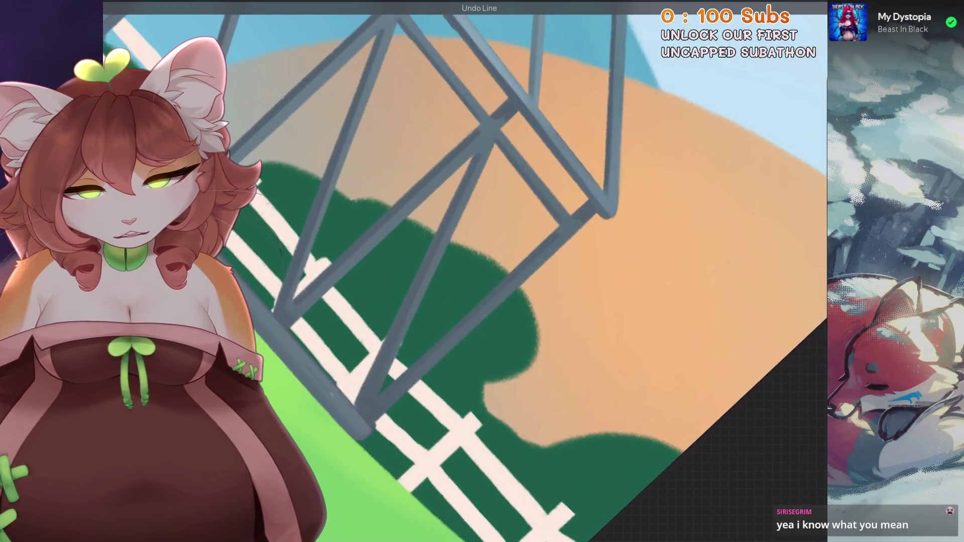
{"action": "left_click_drag", "start_coordinate": [519, 282], "coordinate": [387, 407]}
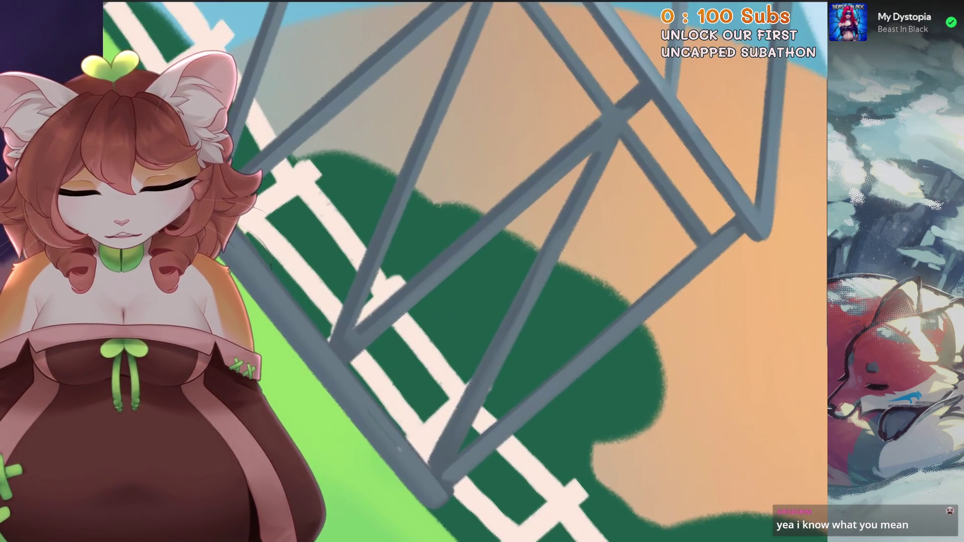
{"action": "key", "text": "ctrl+z"}
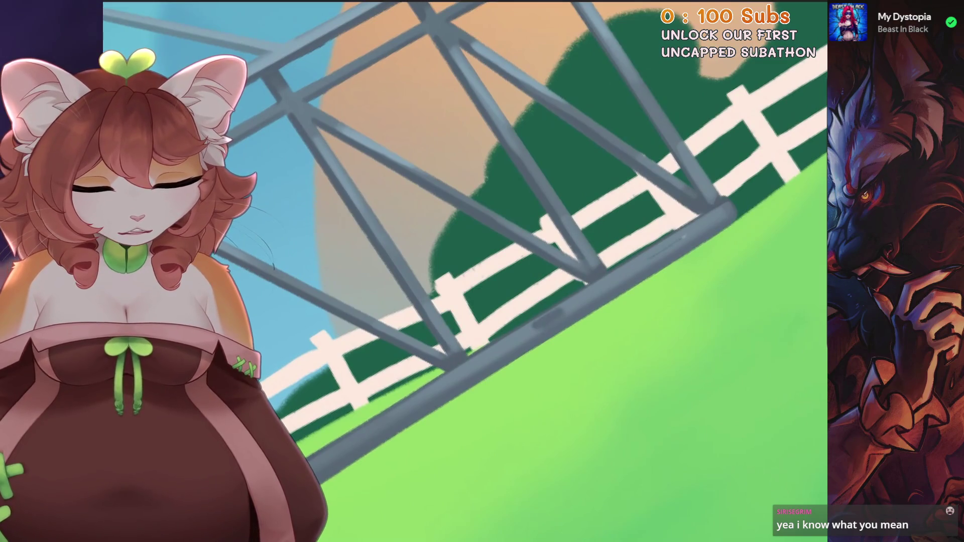
{"action": "key", "text": "ctrl+z"}
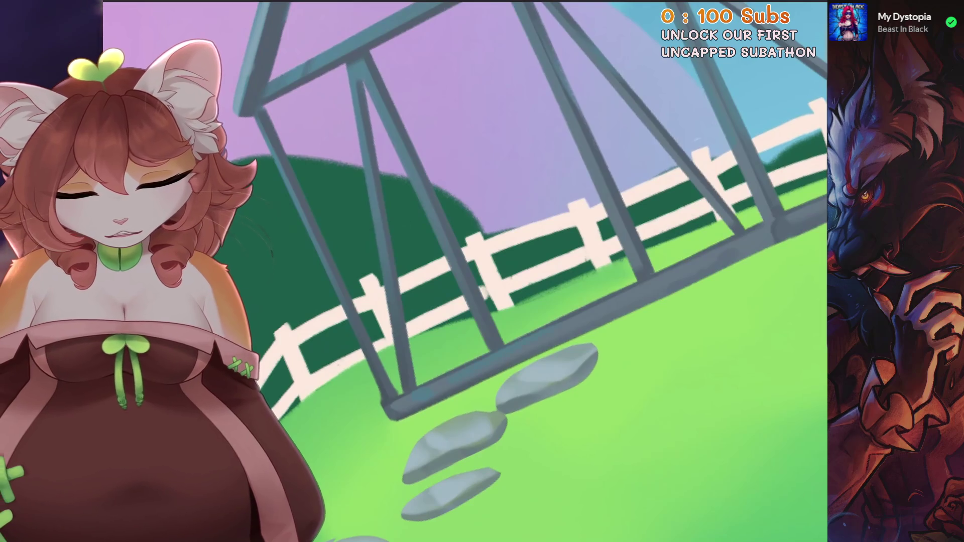
Duplicate the greenhouse frame layer (Layer 28) in the Layers panel
{"action": "scroll", "coordinate": [450, 381], "scroll_direction": "down", "scroll_amount": 10}
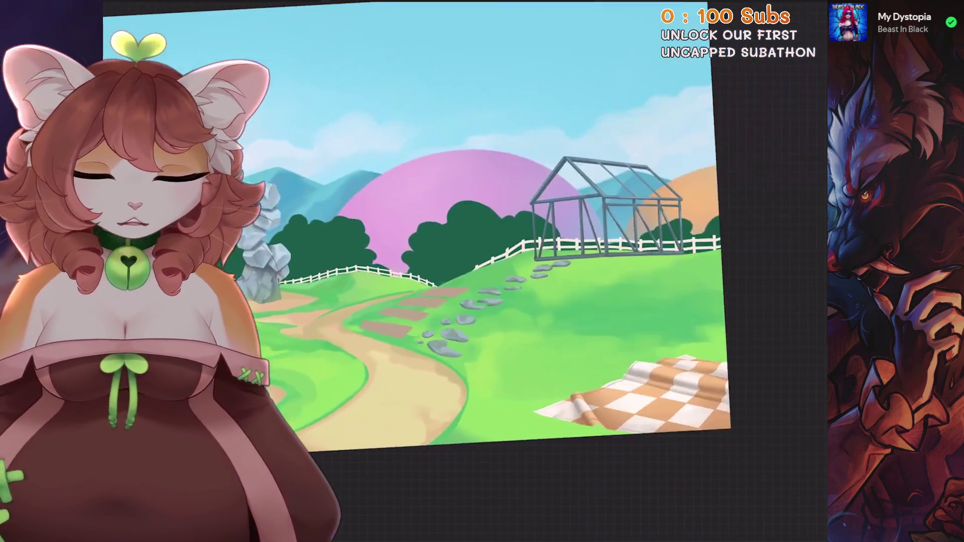
{"action": "left_click", "coordinate": [783, 7]}
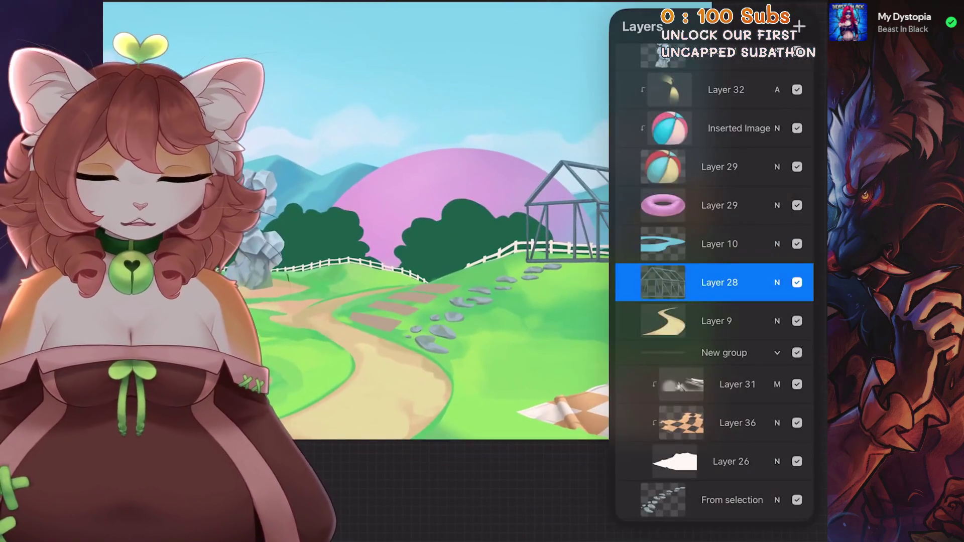
{"action": "left_click_drag", "start_coordinate": [713, 280], "coordinate": [632, 280]}
{"action": "left_click", "coordinate": [792, 280]}
Open Adjustments > Curves and bend the Gamma curve to lighten the greenhouse
{"action": "left_click", "coordinate": [783, 7]}
{"action": "scroll", "coordinate": [502, 251], "scroll_direction": "up", "scroll_amount": 5}
{"action": "scroll", "coordinate": [553, 302], "scroll_direction": "up", "scroll_amount": 5}
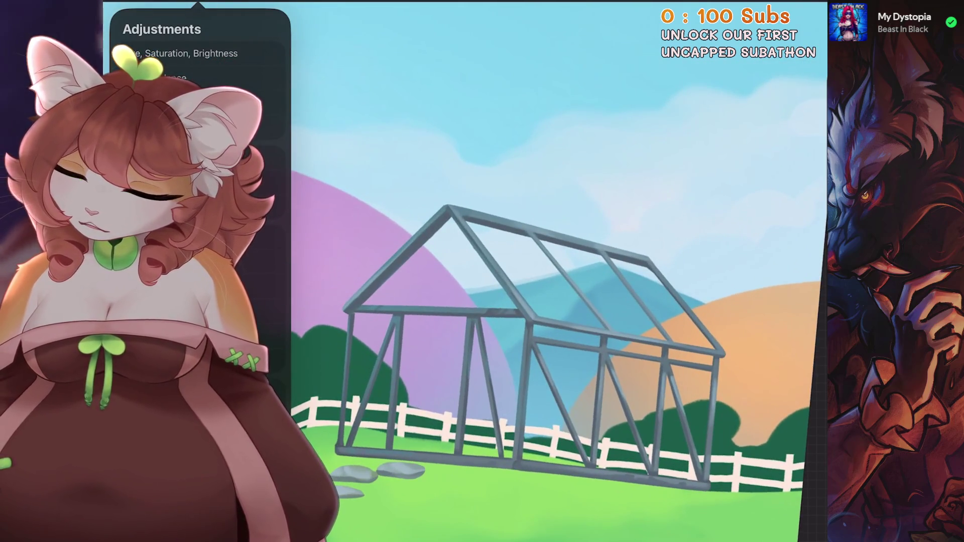
{"action": "left_click", "coordinate": [166, 101]}
{"action": "mouse_move", "coordinate": [435, 480]}
{"action": "left_mouse_down"}
{"action": "mouse_move", "coordinate": [435, 469]}
{"action": "mouse_move", "coordinate": [484, 472]}
{"action": "mouse_move", "coordinate": [434, 480]}
{"action": "mouse_move", "coordinate": [482, 462]}
{"action": "mouse_move", "coordinate": [433, 478]}
{"action": "left_mouse_up"}
{"action": "scroll", "coordinate": [532, 302], "scroll_direction": "up", "scroll_amount": 2}
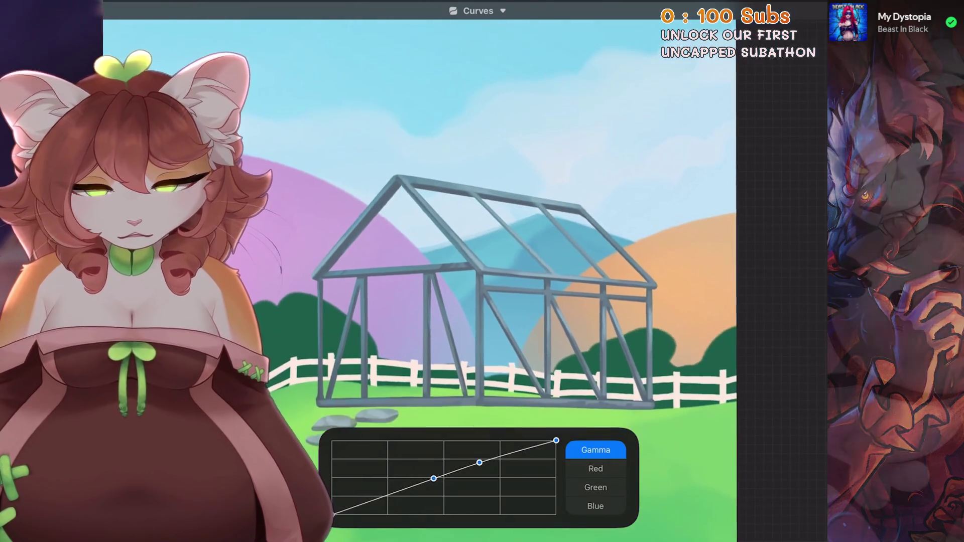
Reapply the curves adjustment and toggle Layer 28's visibility to compare
{"action": "key", "text": "ctrl+shift+z"}
{"action": "left_click", "coordinate": [798, 6]}
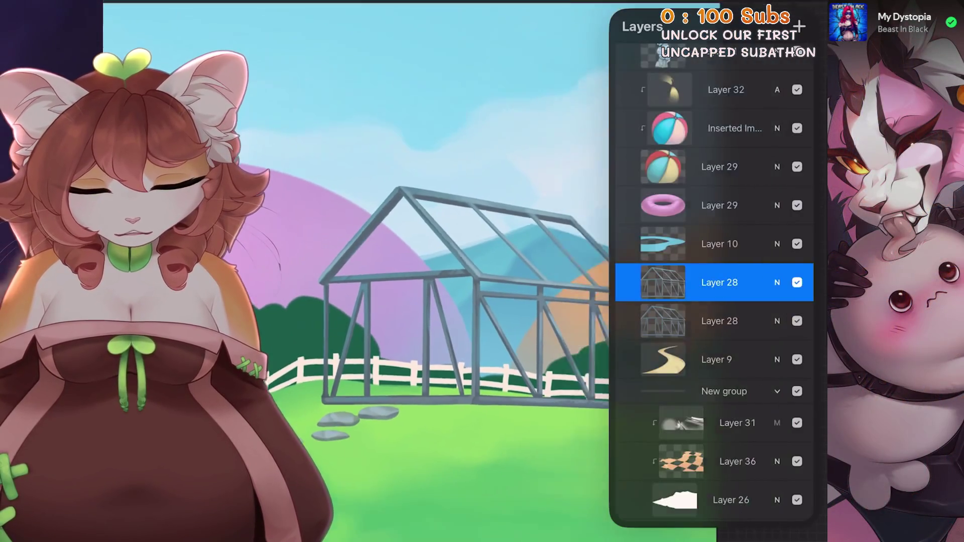
{"action": "left_click", "coordinate": [796, 280]}
{"action": "left_click", "coordinate": [796, 279]}
Set Layer 28 to Hard Light blending at about 18% opacity
{"action": "left_click", "coordinate": [777, 279]}
{"action": "scroll", "coordinate": [713, 451], "scroll_direction": "down", "scroll_amount": 2}
{"action": "left_click", "coordinate": [643, 409]}
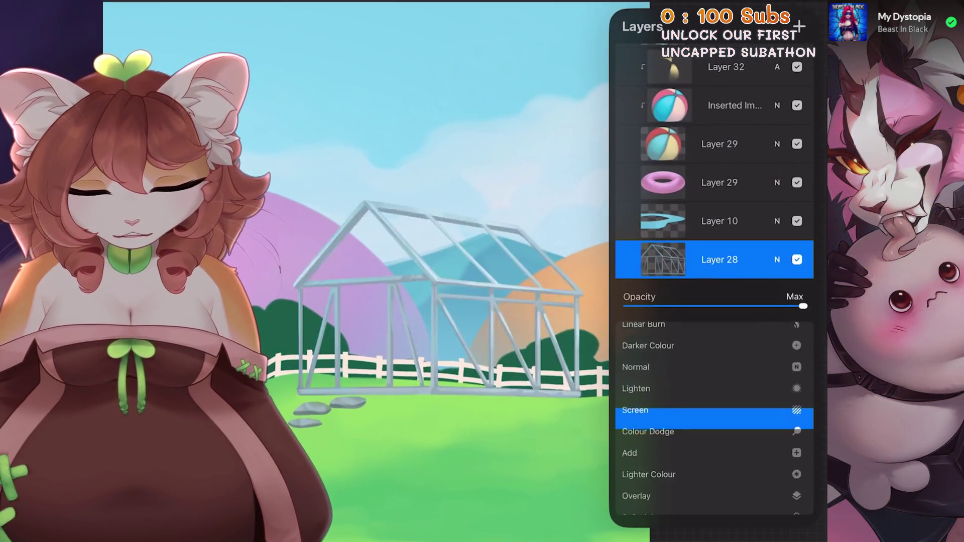
{"action": "scroll", "coordinate": [713, 451], "scroll_direction": "down", "scroll_amount": 2}
{"action": "left_click", "coordinate": [642, 409]}
{"action": "mouse_move", "coordinate": [803, 305]}
{"action": "left_mouse_down"}
{"action": "mouse_move", "coordinate": [624, 306]}
{"action": "mouse_move", "coordinate": [757, 306]}
{"action": "mouse_move", "coordinate": [700, 306]}
{"action": "left_mouse_up"}
{"action": "scroll", "coordinate": [713, 452], "scroll_direction": "down", "scroll_amount": 1}
{"action": "left_click", "coordinate": [643, 414]}
{"action": "scroll", "coordinate": [713, 451], "scroll_direction": "down", "scroll_amount": 1}
{"action": "left_click", "coordinate": [643, 418]}
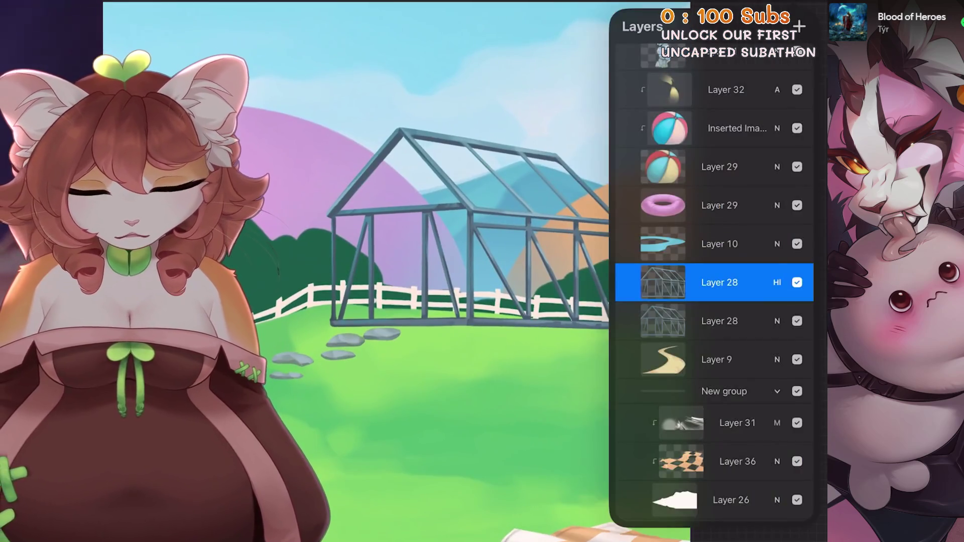
{"action": "left_click", "coordinate": [777, 283]}
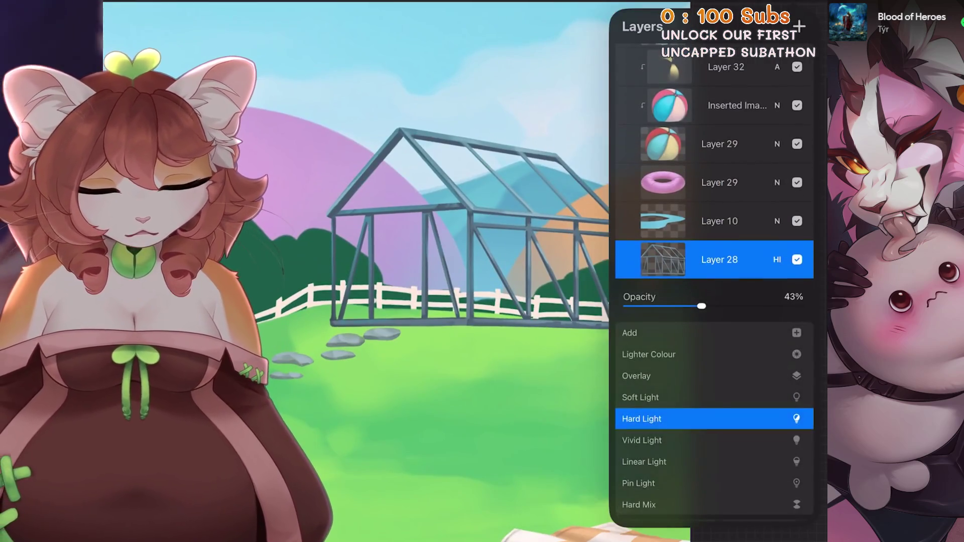
{"action": "mouse_move", "coordinate": [700, 306]}
{"action": "left_mouse_down"}
{"action": "mouse_move", "coordinate": [633, 306]}
{"action": "mouse_move", "coordinate": [657, 306]}
{"action": "left_mouse_up"}
{"action": "left_click", "coordinate": [777, 259]}
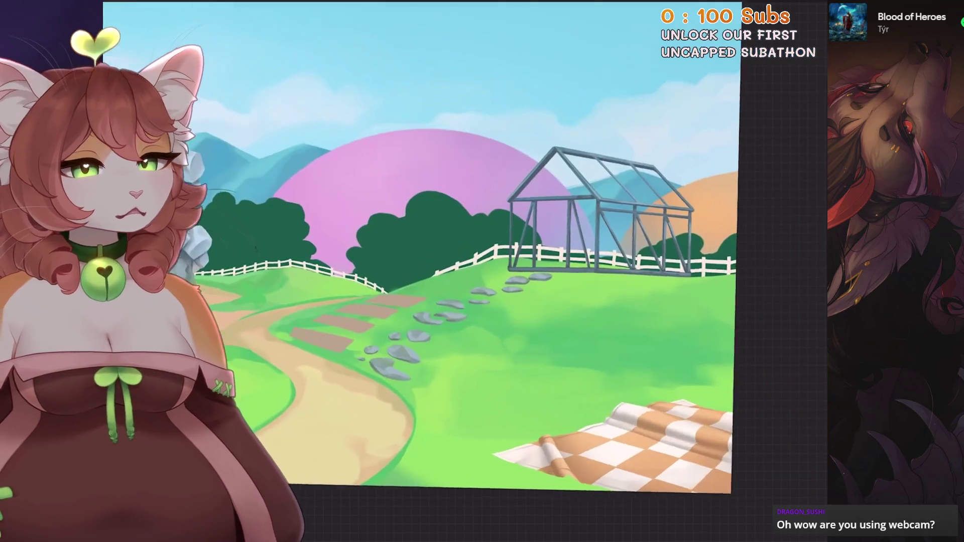
Add a new layer above Layer 9 and paint a white highlight on the left roof beam
{"action": "left_click", "coordinate": [716, 360]}
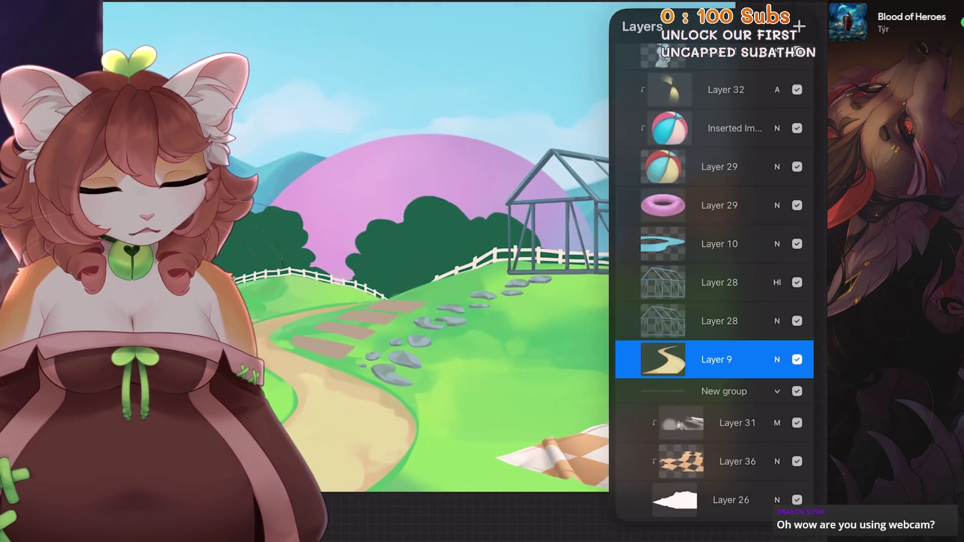
{"action": "left_click", "coordinate": [799, 26]}
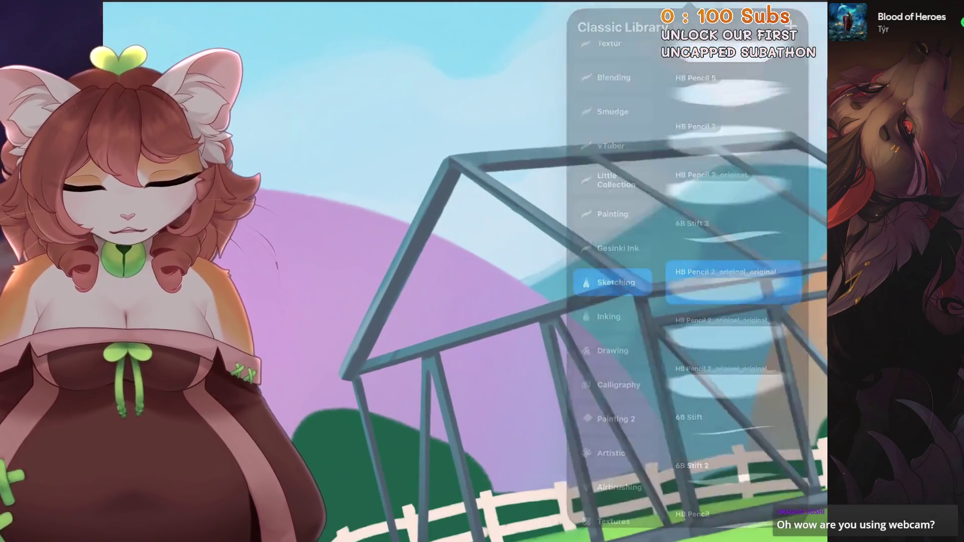
{"action": "left_click_drag", "start_coordinate": [374, 354], "coordinate": [463, 174]}
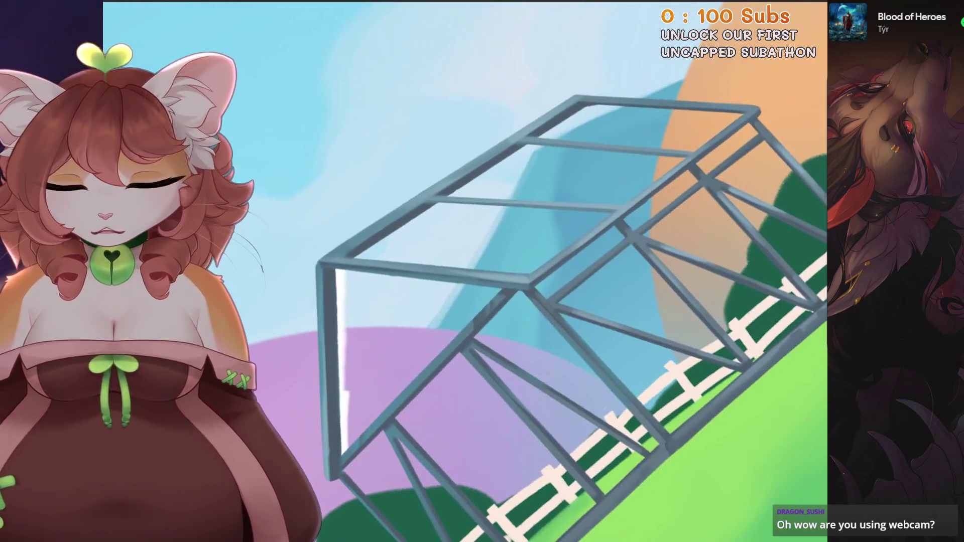
Paint white highlights on the front, upper-left, top, right vertical and lower-right beams
{"action": "left_click_drag", "start_coordinate": [356, 257], "coordinate": [564, 118]}
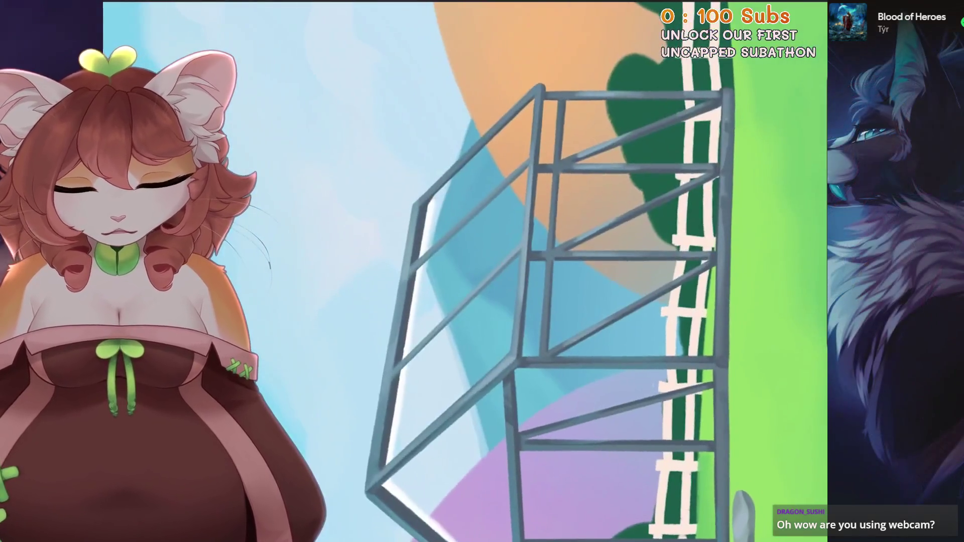
{"action": "left_click_drag", "start_coordinate": [428, 211], "coordinate": [544, 96]}
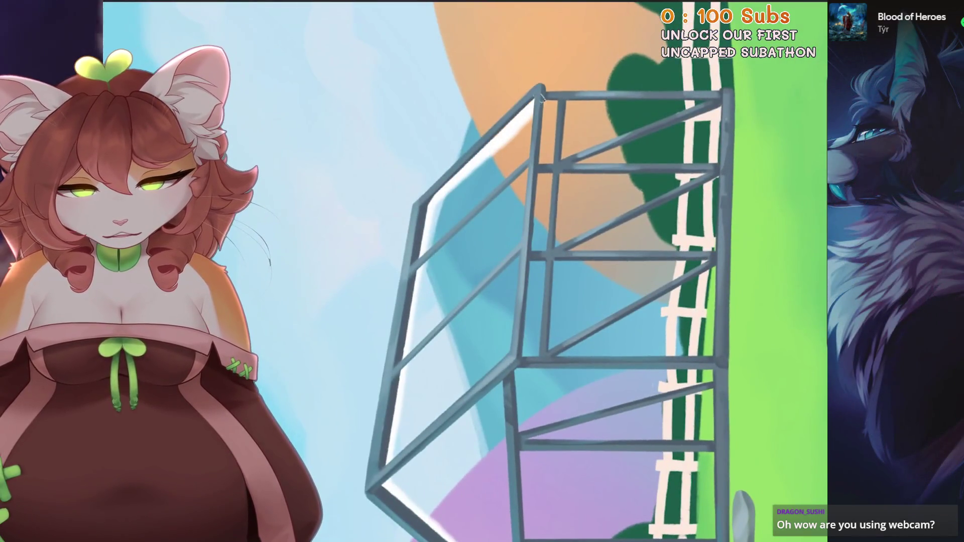
{"action": "left_click_drag", "start_coordinate": [467, 140], "coordinate": [616, 70]}
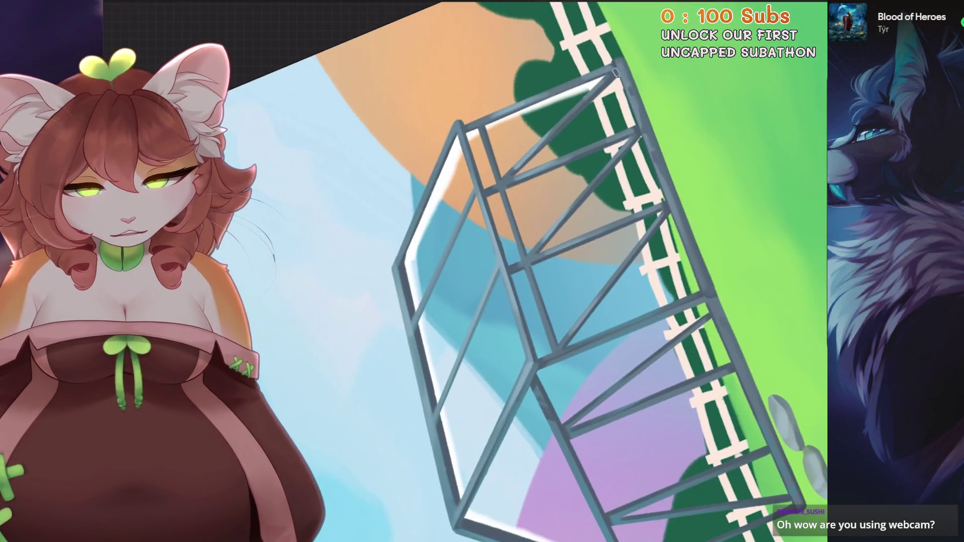
{"action": "left_click_drag", "start_coordinate": [531, 95], "coordinate": [609, 424]}
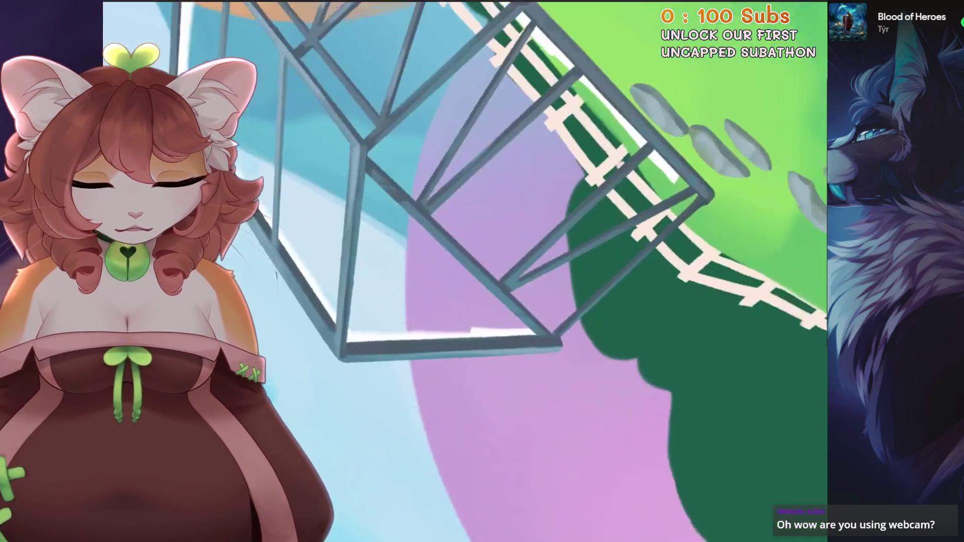
{"action": "left_click_drag", "start_coordinate": [525, 333], "coordinate": [683, 182]}
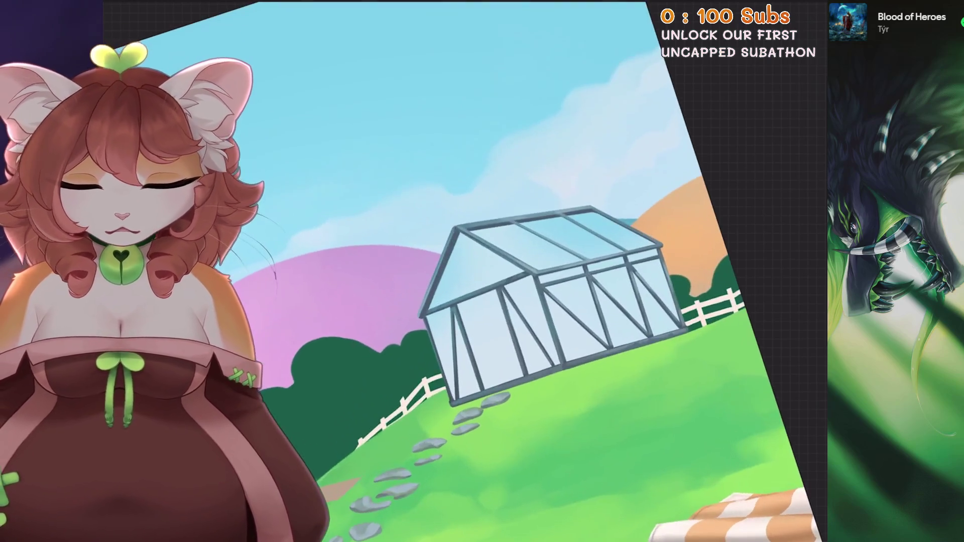
{"action": "left_click", "coordinate": [810, 12]}
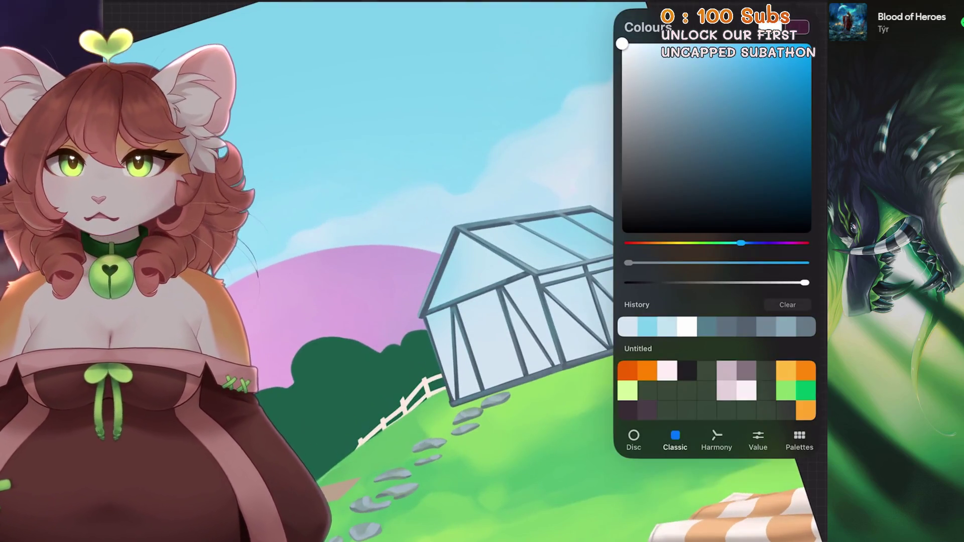
Choose a soft sketching pencil brush from the brush library
{"action": "left_click", "coordinate": [713, 13]}
{"action": "left_click", "coordinate": [612, 111]}
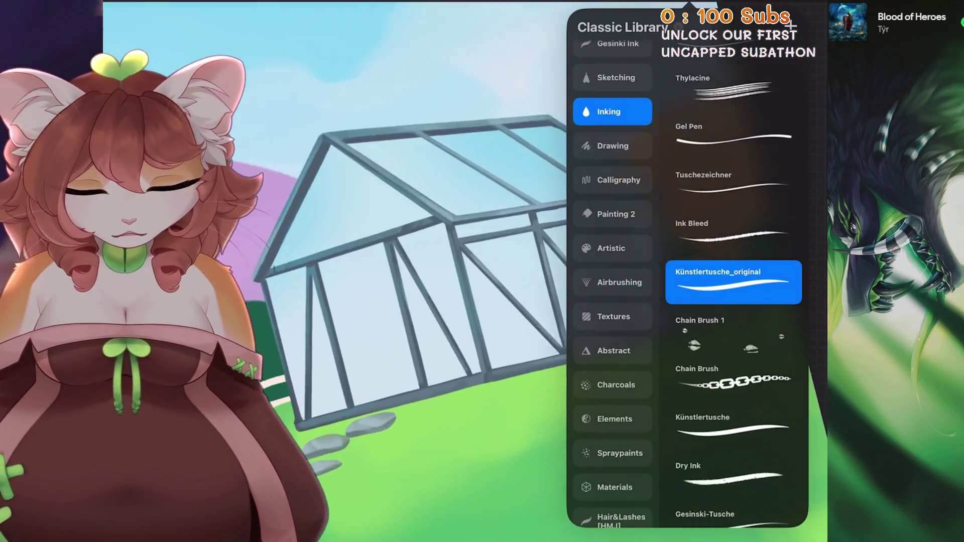
{"action": "scroll", "coordinate": [613, 251], "scroll_direction": "up", "scroll_amount": 3}
{"action": "left_click", "coordinate": [613, 180]}
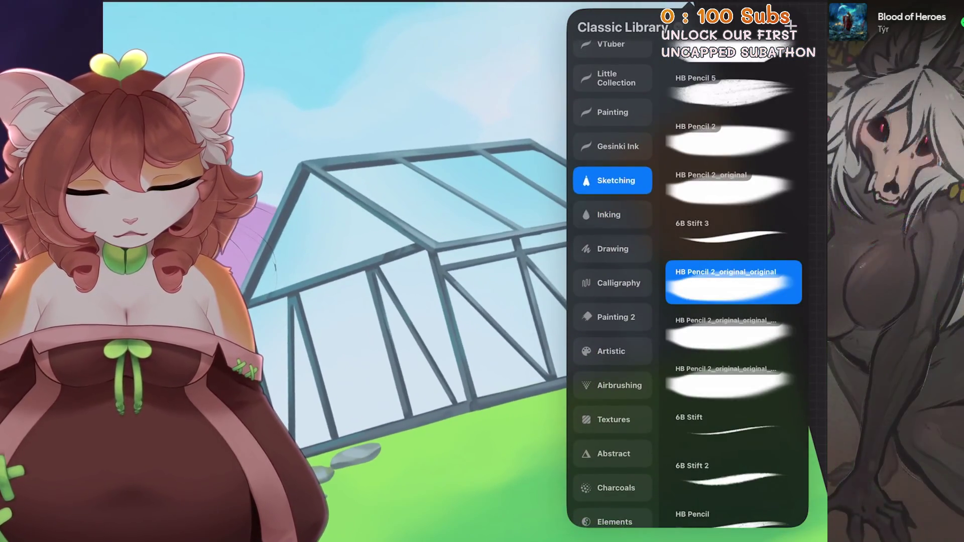
Paint white cloud reflections across the glass and the right glass panel
{"action": "mouse_move", "coordinate": [492, 326]}
{"action": "left_mouse_down"}
{"action": "mouse_move", "coordinate": [592, 290]}
{"action": "mouse_move", "coordinate": [605, 241]}
{"action": "mouse_move", "coordinate": [668, 196]}
{"action": "left_mouse_up"}
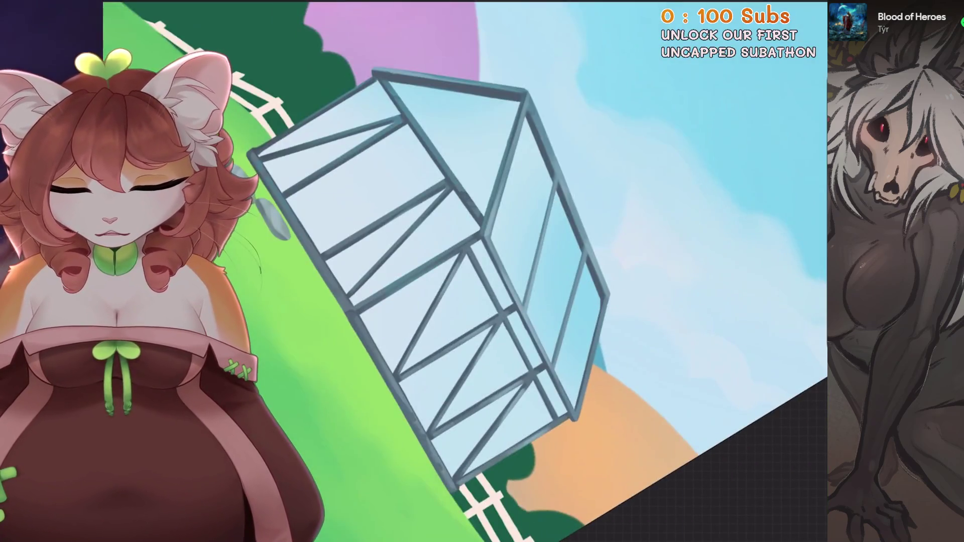
{"action": "mouse_move", "coordinate": [444, 276]}
{"action": "left_mouse_down"}
{"action": "mouse_move", "coordinate": [467, 344]}
{"action": "mouse_move", "coordinate": [517, 417]}
{"action": "mouse_move", "coordinate": [560, 444]}
{"action": "left_mouse_up"}
{"action": "key", "text": "ctrl+z"}
{"action": "mouse_move", "coordinate": [448, 278]}
{"action": "left_mouse_down"}
{"action": "mouse_move", "coordinate": [495, 366]}
{"action": "mouse_move", "coordinate": [549, 427]}
{"action": "left_mouse_up"}
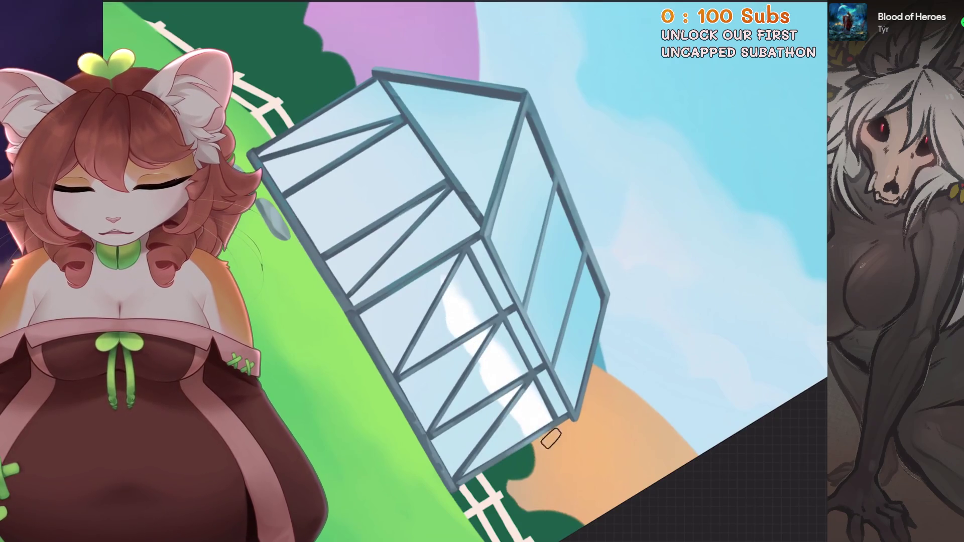
{"action": "mouse_move", "coordinate": [451, 281]}
{"action": "left_mouse_down"}
{"action": "mouse_move", "coordinate": [486, 315]}
{"action": "mouse_move", "coordinate": [432, 286]}
{"action": "left_mouse_up"}
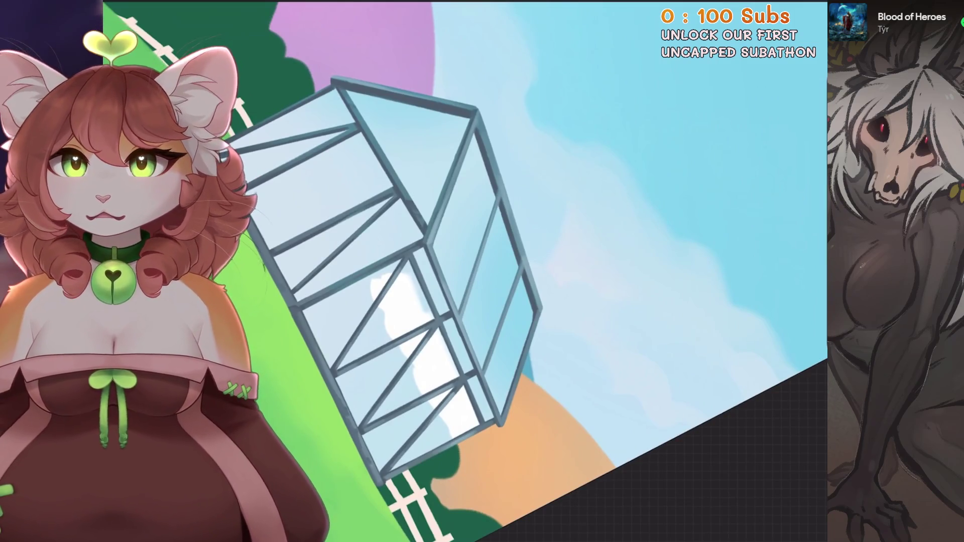
{"action": "left_click_drag", "start_coordinate": [504, 374], "coordinate": [472, 314]}
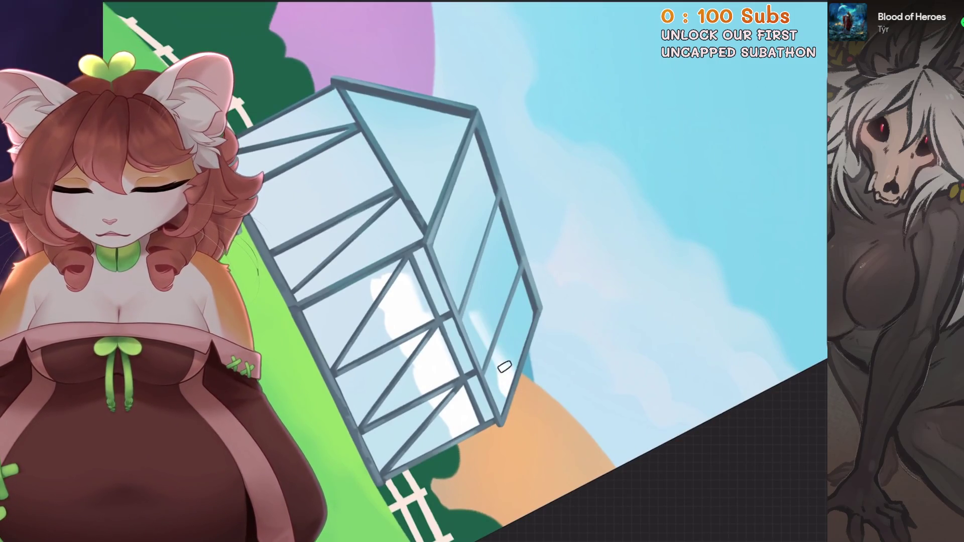
{"action": "left_click_drag", "start_coordinate": [501, 370], "coordinate": [442, 231]}
Tilt the canvas and try a reflection near the roof's upper right, undoing unwanted strokes
{"action": "scroll", "coordinate": [466, 271], "scroll_direction": "up", "scroll_amount": 1}
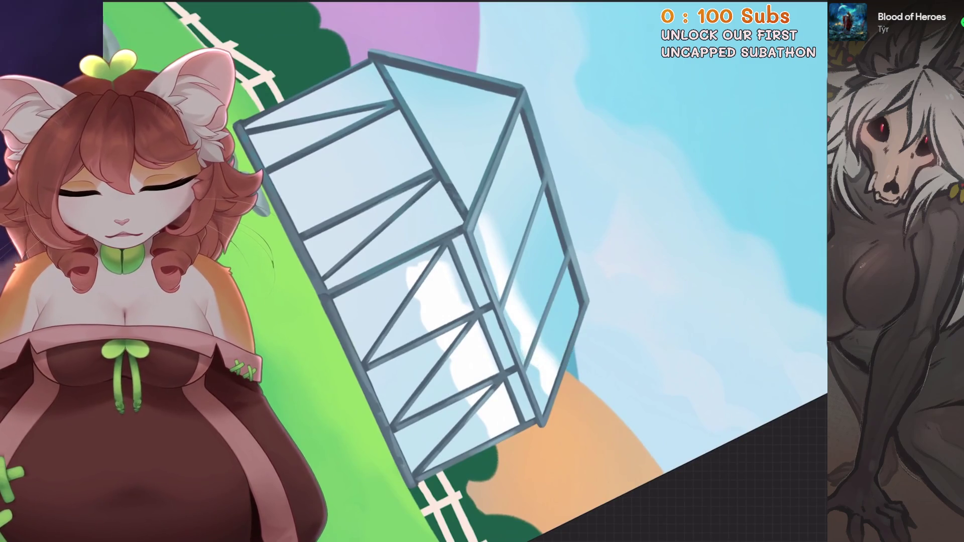
{"action": "left_click_drag", "start_coordinate": [544, 390], "coordinate": [385, 248]}
{"action": "key", "text": "ctrl+z"}
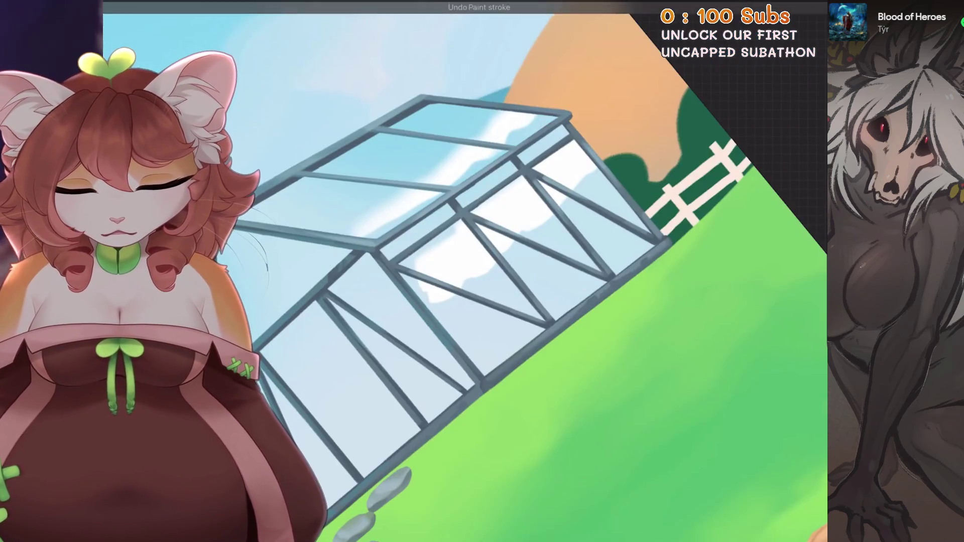
{"action": "scroll", "coordinate": [385, 248], "scroll_direction": "up", "scroll_amount": 1}
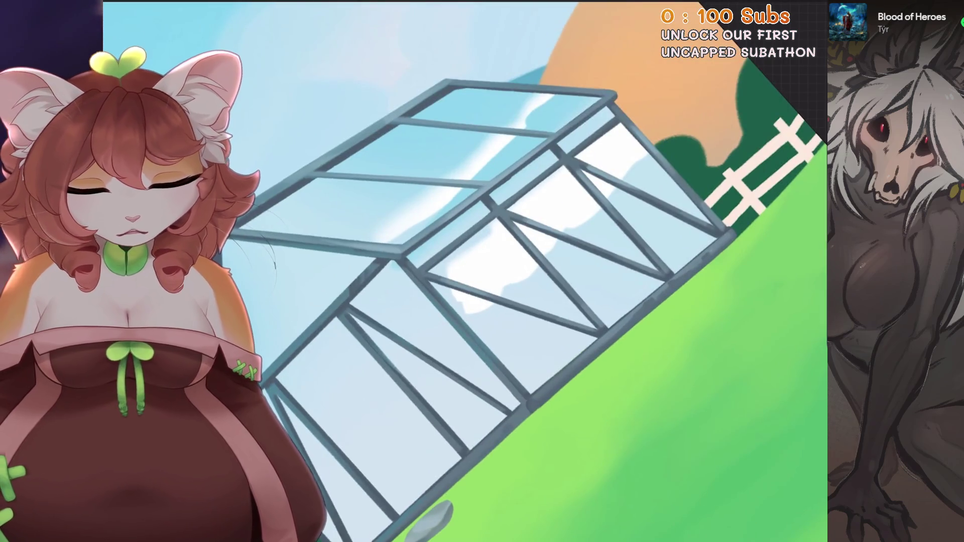
{"action": "left_click_drag", "start_coordinate": [663, 160], "coordinate": [627, 194]}
{"action": "key", "text": "ctrl+z"}
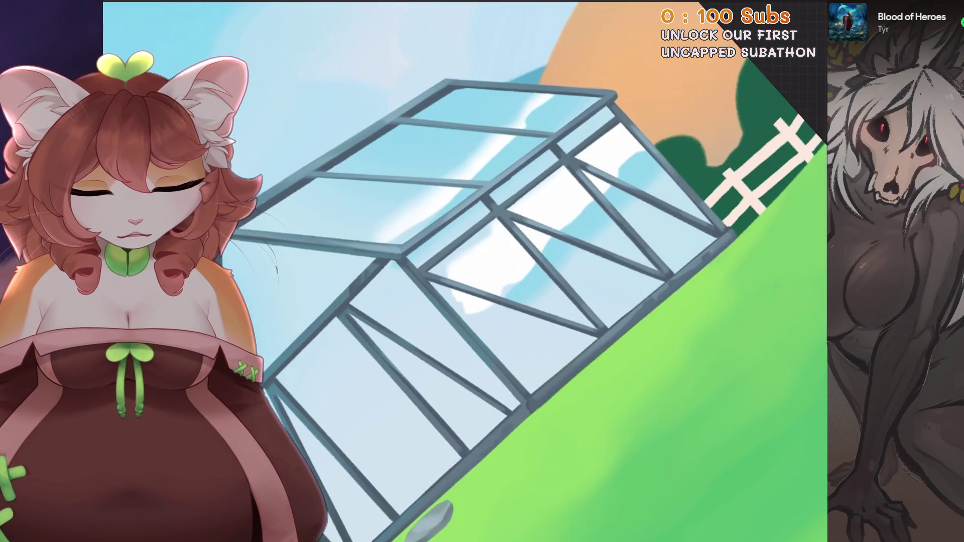
Paint and blend a dark bush reflection streak across the right glass panes
{"action": "left_click_drag", "start_coordinate": [662, 187], "coordinate": [607, 247]}
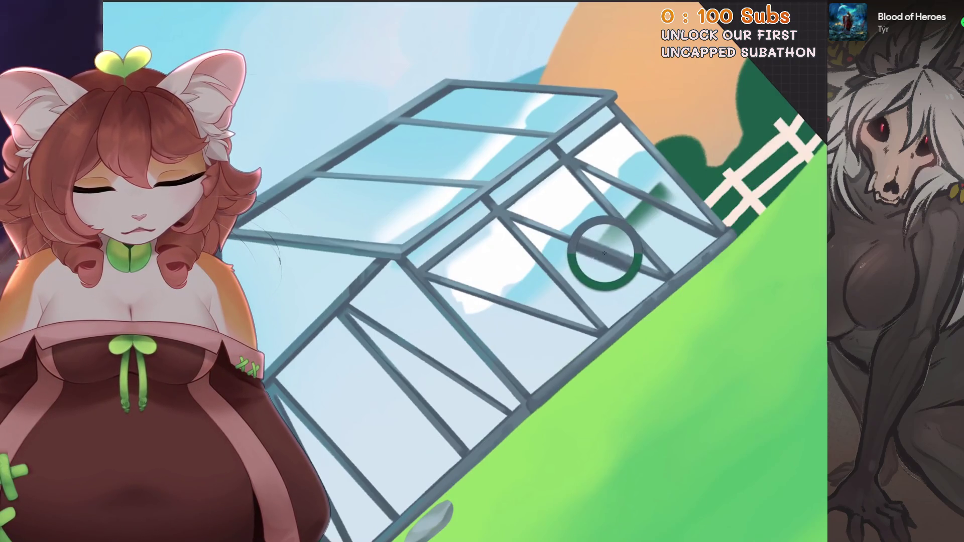
{"action": "key", "text": "ctrl+z"}
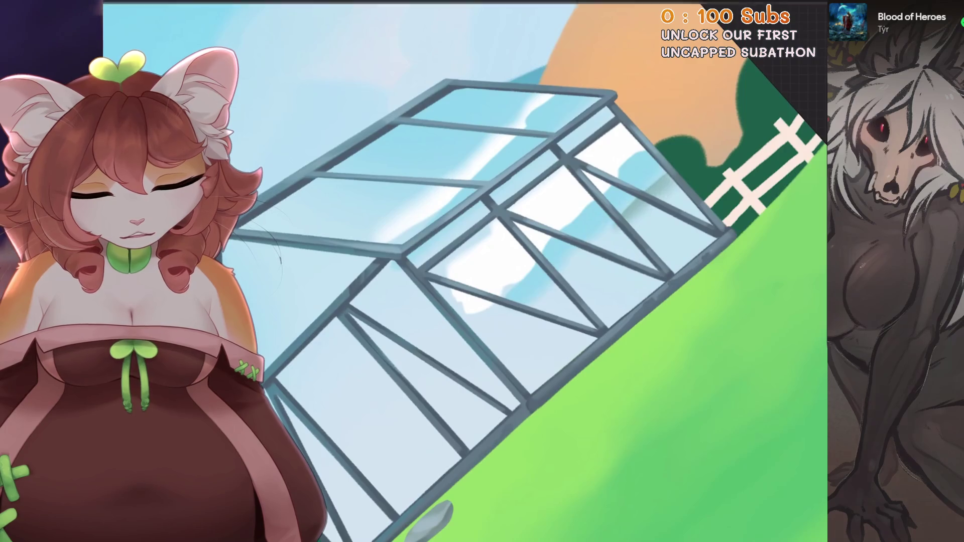
{"action": "left_click_drag", "start_coordinate": [643, 161], "coordinate": [522, 291]}
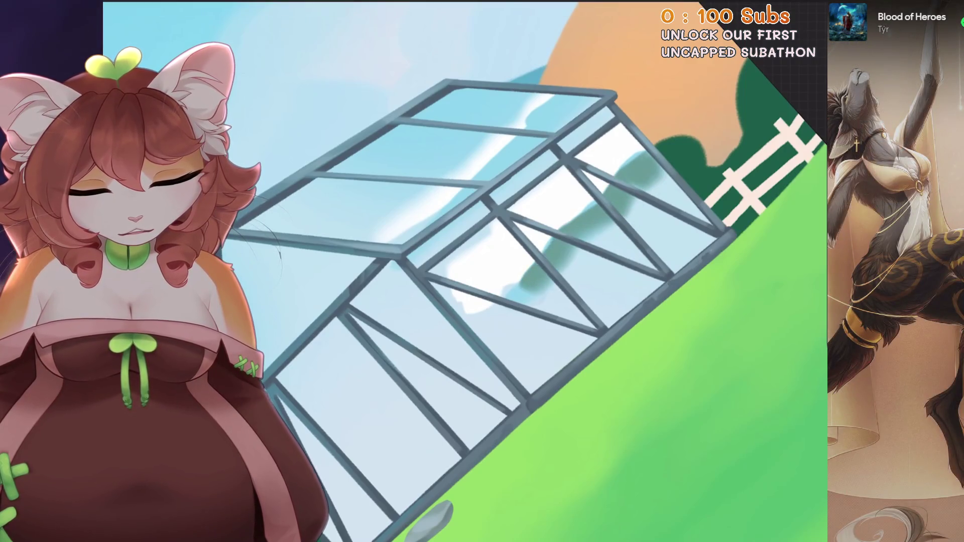
{"action": "scroll", "coordinate": [569, 198], "scroll_direction": "down", "scroll_amount": 1}
{"action": "left_click_drag", "start_coordinate": [615, 179], "coordinate": [465, 319]}
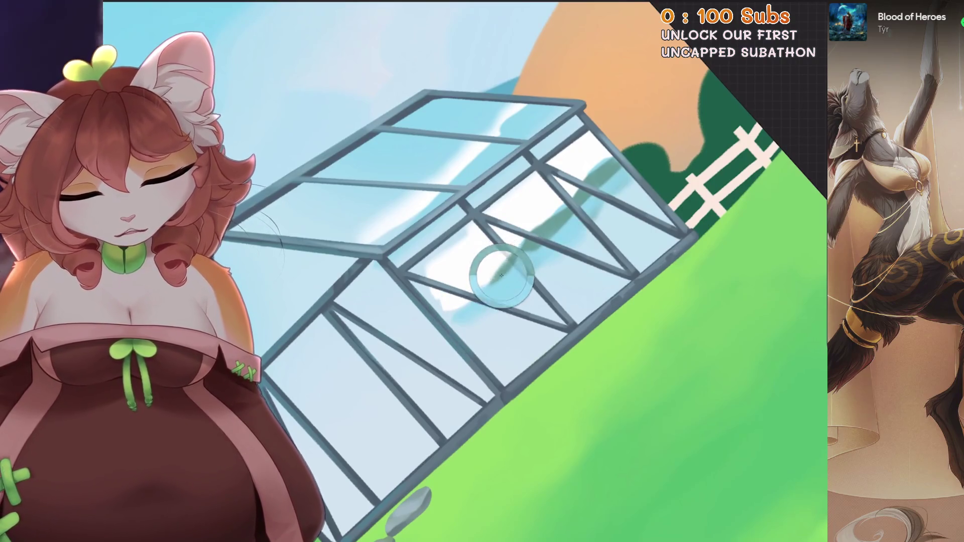
{"action": "key", "text": "ctrl+0"}
{"action": "scroll", "coordinate": [552, 226], "scroll_direction": "up", "scroll_amount": 1}
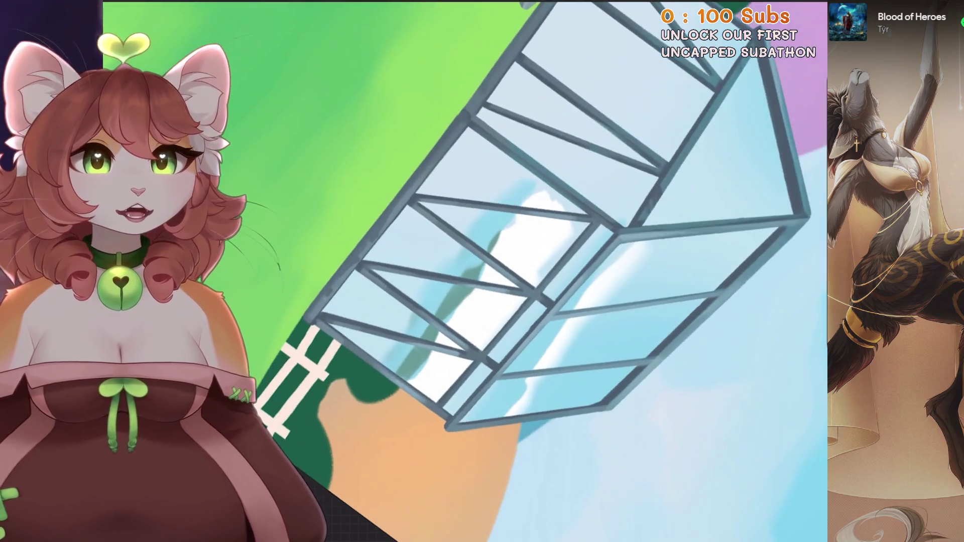
Sample the white cloud colour and add shadow and light strokes around the cloud reflection
{"action": "left_click", "coordinate": [501, 276], "text": "ctrl"}
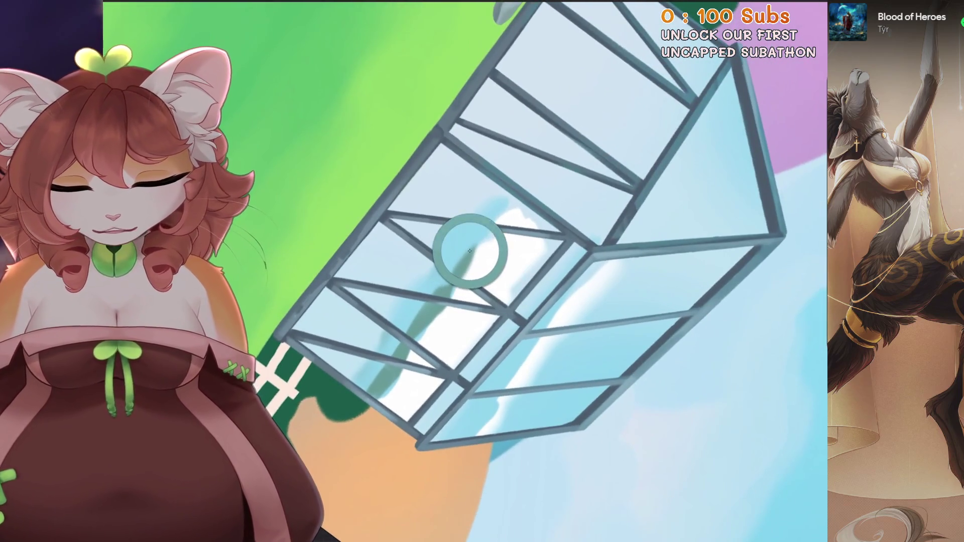
{"action": "mouse_move", "coordinate": [497, 231]}
{"action": "left_mouse_down"}
{"action": "mouse_move", "coordinate": [452, 271]}
{"action": "mouse_move", "coordinate": [362, 399]}
{"action": "left_mouse_up"}
{"action": "key", "text": "ctrl+z"}
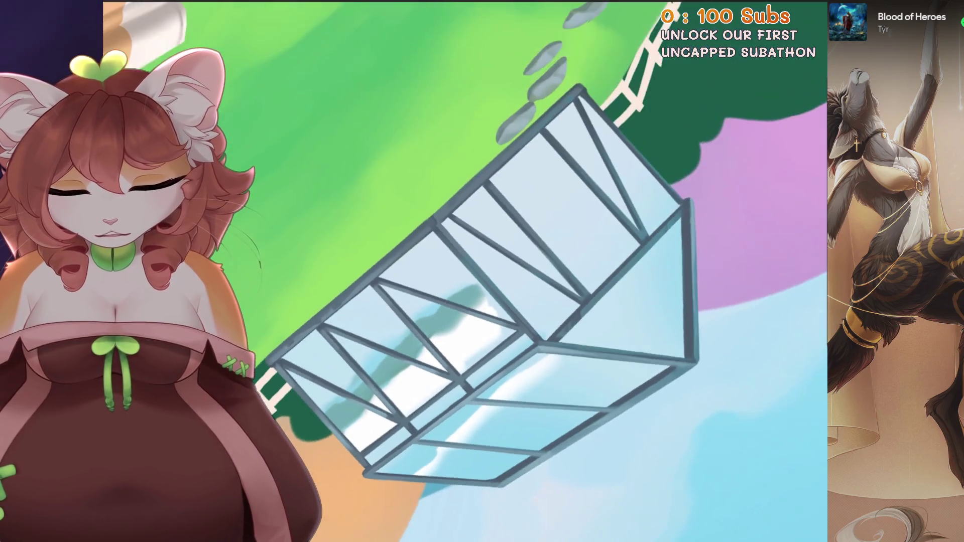
{"action": "left_click_drag", "start_coordinate": [484, 276], "coordinate": [464, 301]}
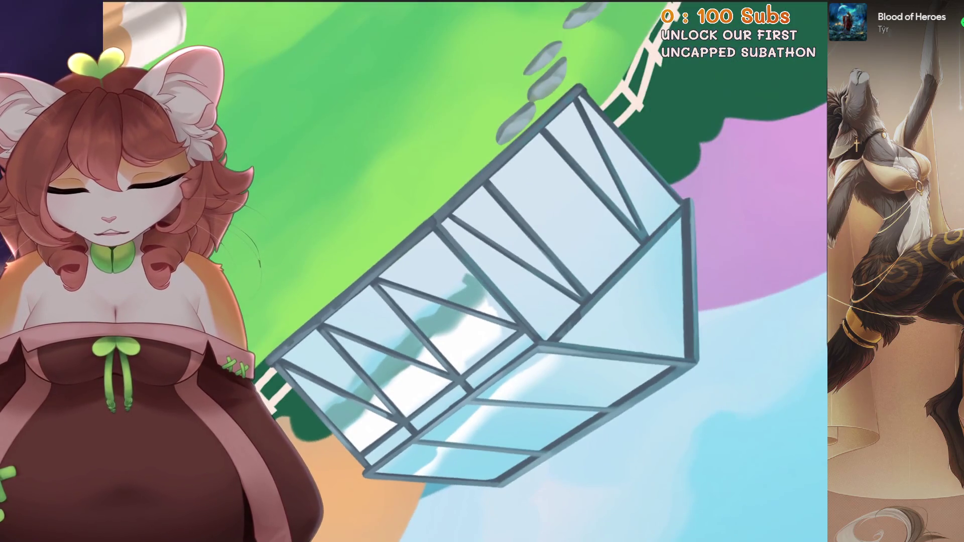
{"action": "mouse_move", "coordinate": [520, 264]}
{"action": "left_mouse_down"}
{"action": "mouse_move", "coordinate": [494, 276]}
{"action": "mouse_move", "coordinate": [522, 256]}
{"action": "mouse_move", "coordinate": [487, 304]}
{"action": "mouse_move", "coordinate": [512, 292]}
{"action": "mouse_move", "coordinate": [552, 216]}
{"action": "mouse_move", "coordinate": [594, 181]}
{"action": "left_mouse_up"}
{"action": "left_click_drag", "start_coordinate": [525, 261], "coordinate": [521, 269]}
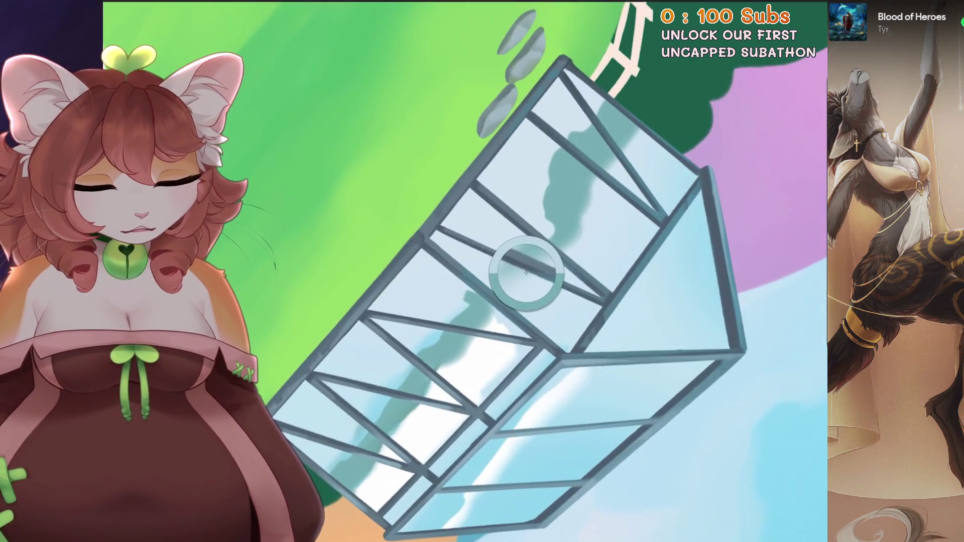
{"action": "mouse_move", "coordinate": [655, 130]}
{"action": "left_mouse_down"}
{"action": "mouse_move", "coordinate": [607, 195]}
{"action": "mouse_move", "coordinate": [638, 172]}
{"action": "mouse_move", "coordinate": [522, 281]}
{"action": "left_mouse_up"}
Sample dark green and other glass colours from the panes, undoing a stray dark stroke
{"action": "left_click", "coordinate": [673, 136], "text": "ctrl"}
{"action": "key", "text": "ctrl+z"}
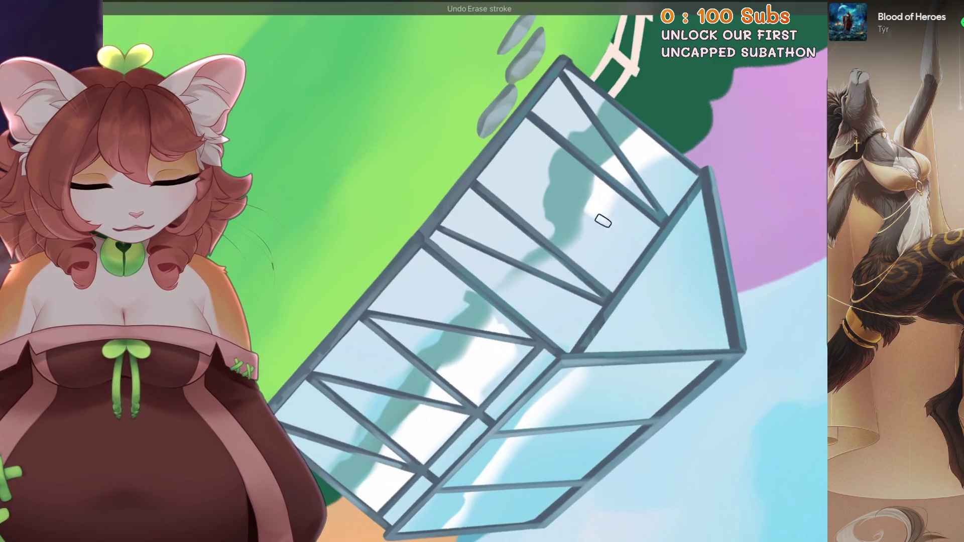
{"action": "left_click", "coordinate": [655, 157], "text": "ctrl"}
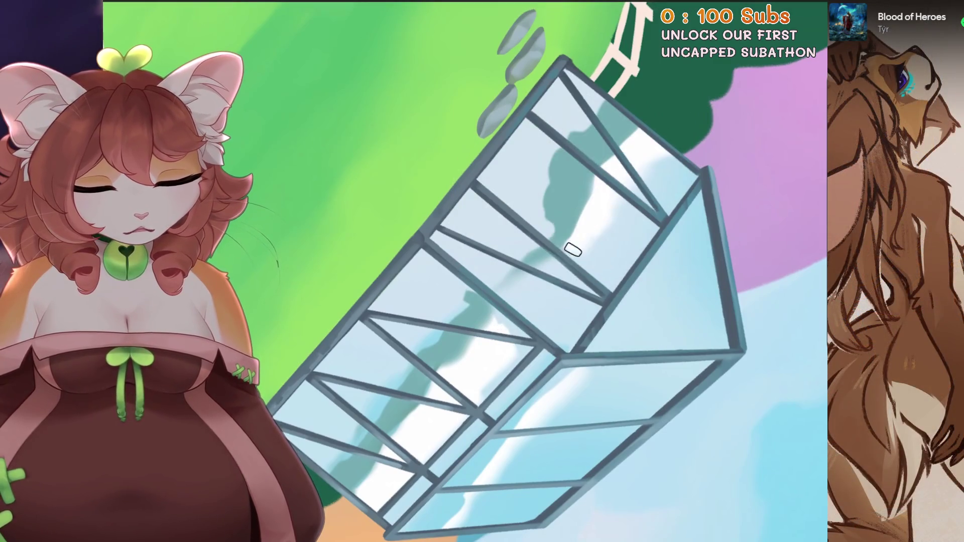
{"action": "left_click", "coordinate": [550, 269], "text": "ctrl"}
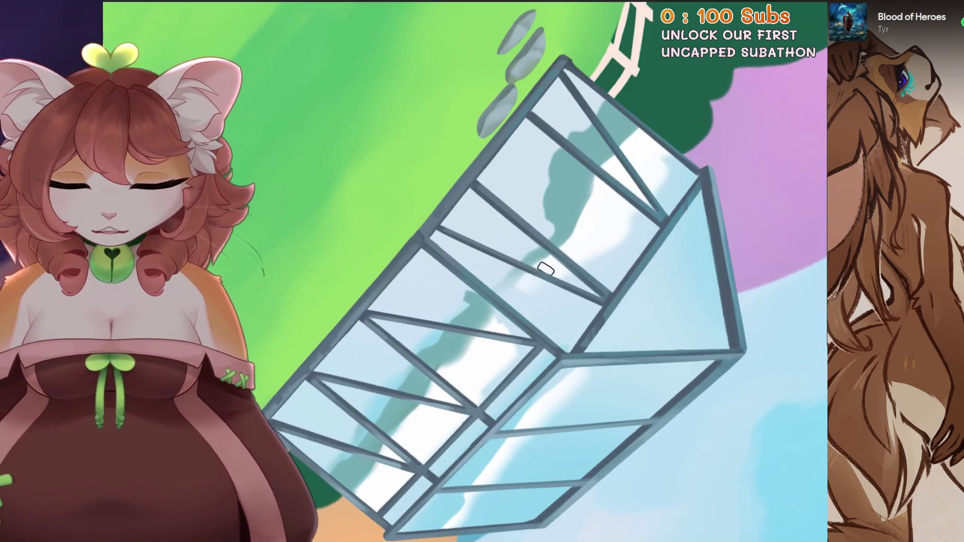
{"action": "scroll", "coordinate": [701, 141], "scroll_direction": "up", "scroll_amount": 3}
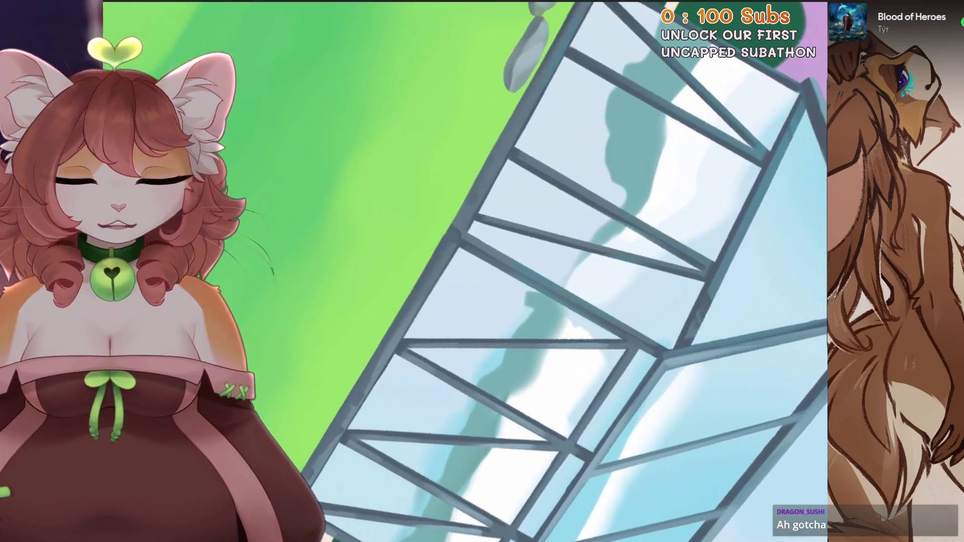
{"action": "left_click", "coordinate": [701, 141], "text": "ctrl"}
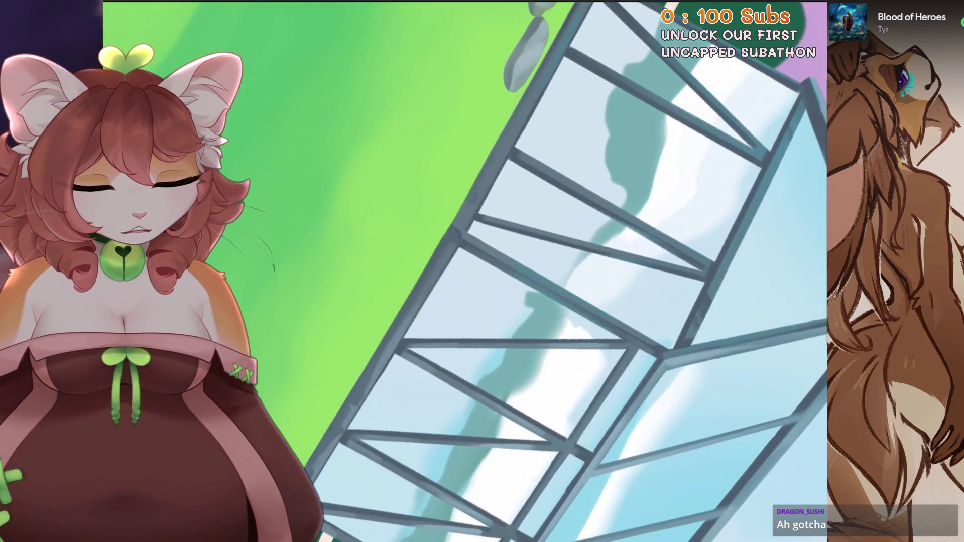
{"action": "scroll", "coordinate": [451, 321], "scroll_direction": "down", "scroll_amount": 1}
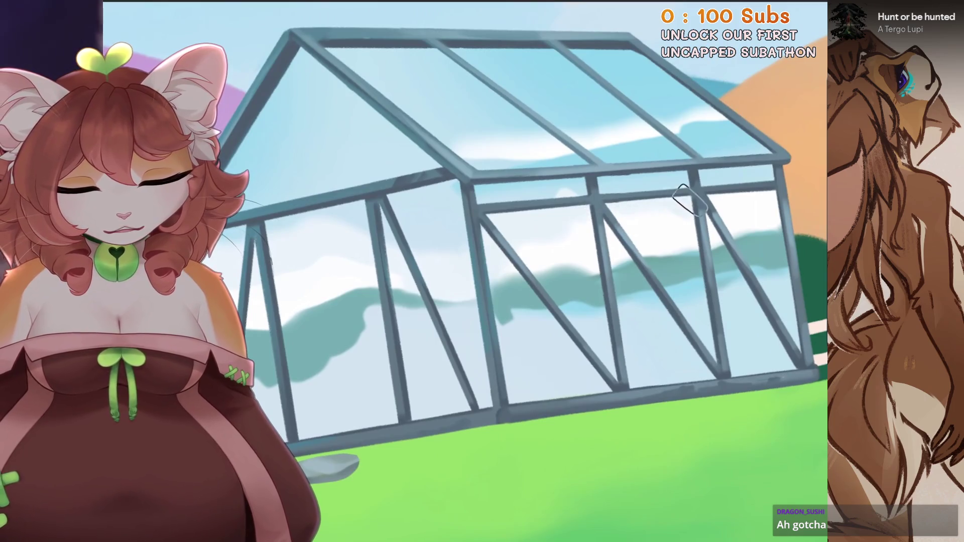
{"action": "left_click", "coordinate": [743, 190], "text": "alt"}
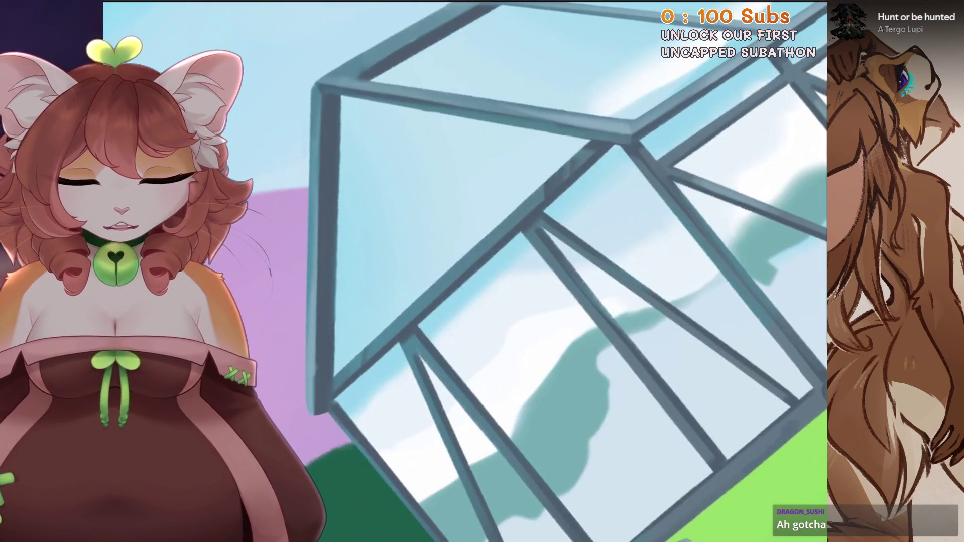
{"action": "left_click", "coordinate": [617, 200], "text": "alt"}
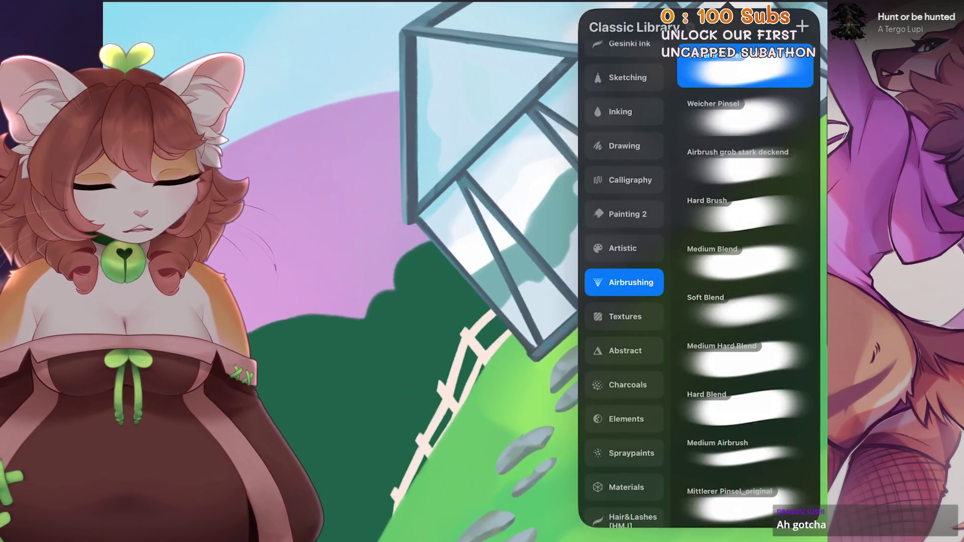
{"action": "left_click", "coordinate": [621, 111]}
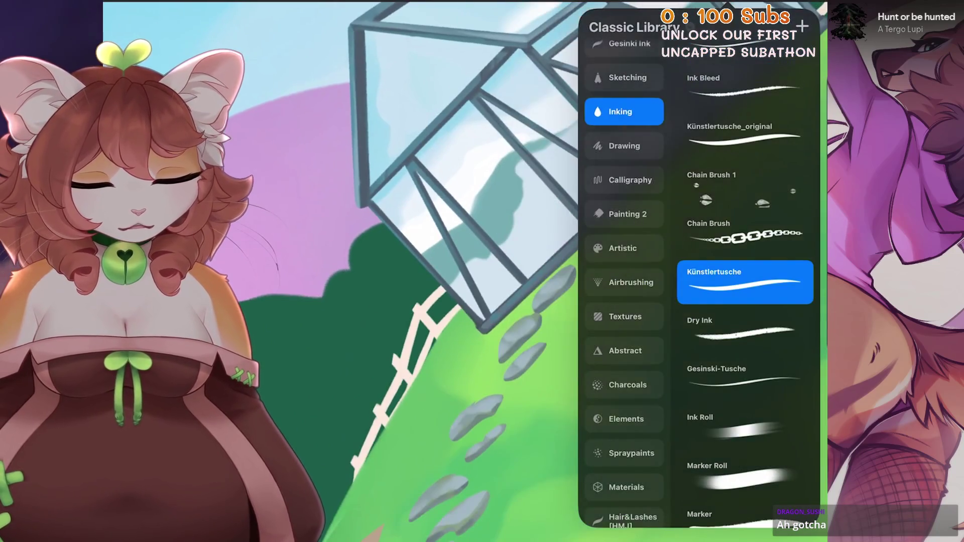
Choose a Sketching brush and undo a test loop drawn on the glass
{"action": "scroll", "coordinate": [624, 251], "scroll_direction": "up", "scroll_amount": 3}
{"action": "left_click", "coordinate": [623, 156]}
{"action": "left_click", "coordinate": [744, 277]}
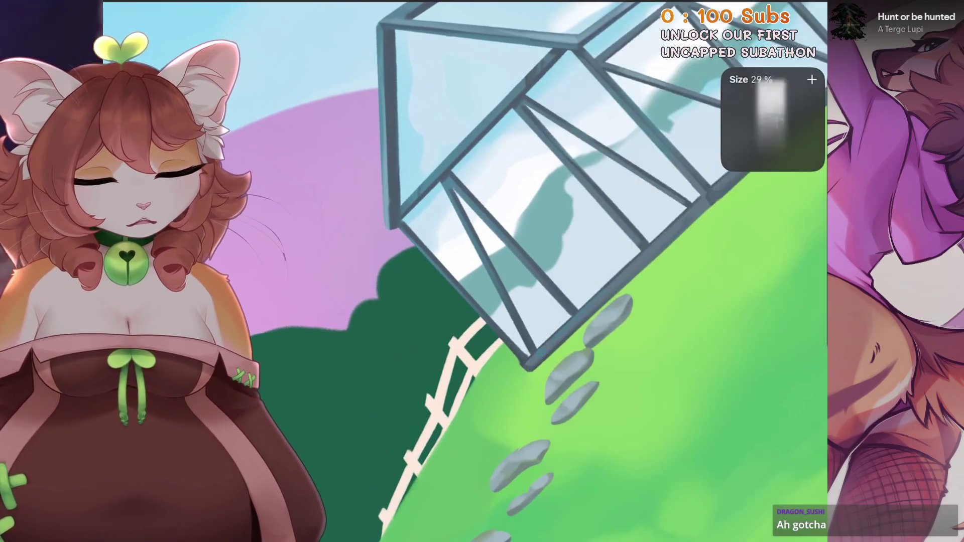
{"action": "left_click_drag", "start_coordinate": [623, 208], "coordinate": [612, 226]}
{"action": "key", "text": "ctrl+z"}
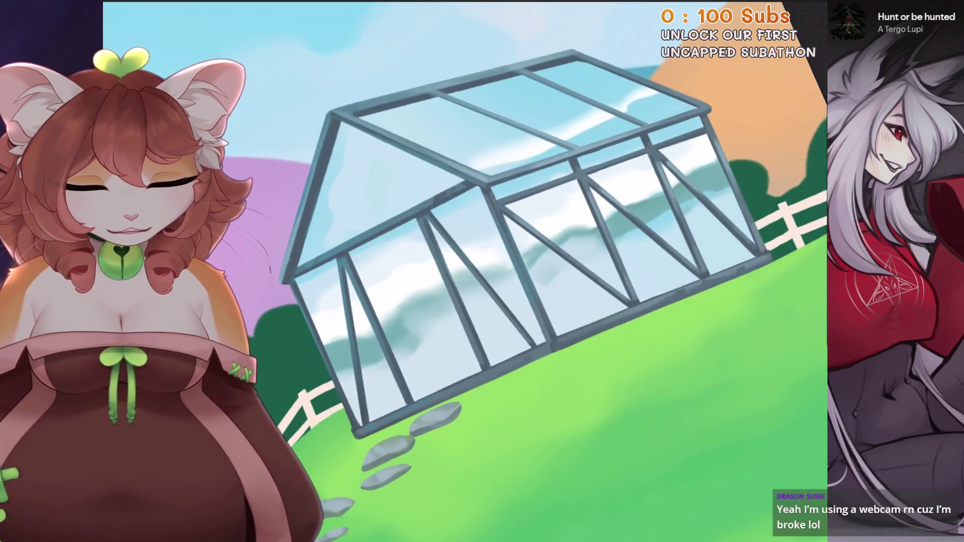
Redo the smudge of the cloud reflections on the upper greenhouse glass
{"action": "key", "text": "ctrl+z"}
{"action": "left_click_drag", "start_coordinate": [648, 216], "coordinate": [725, 160]}
{"action": "scroll", "coordinate": [607, 250], "scroll_direction": "down", "scroll_amount": 3}
{"action": "scroll", "coordinate": [409, 381], "scroll_direction": "up", "scroll_amount": 3}
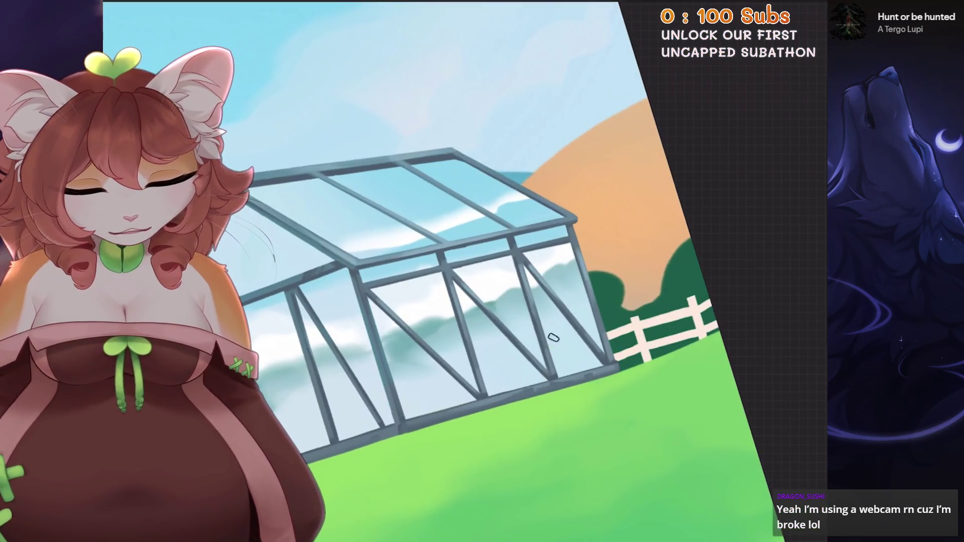
Paint green bush reflections across the lower greenhouse panes
{"action": "mouse_move", "coordinate": [550, 338]}
{"action": "left_mouse_down"}
{"action": "mouse_move", "coordinate": [497, 374]}
{"action": "mouse_move", "coordinate": [538, 333]}
{"action": "mouse_move", "coordinate": [565, 364]}
{"action": "mouse_move", "coordinate": [577, 346]}
{"action": "mouse_move", "coordinate": [580, 361]}
{"action": "left_mouse_up"}
{"action": "mouse_move", "coordinate": [477, 376]}
{"action": "left_mouse_down"}
{"action": "mouse_move", "coordinate": [462, 391]}
{"action": "mouse_move", "coordinate": [439, 374]}
{"action": "mouse_move", "coordinate": [419, 412]}
{"action": "left_mouse_up"}
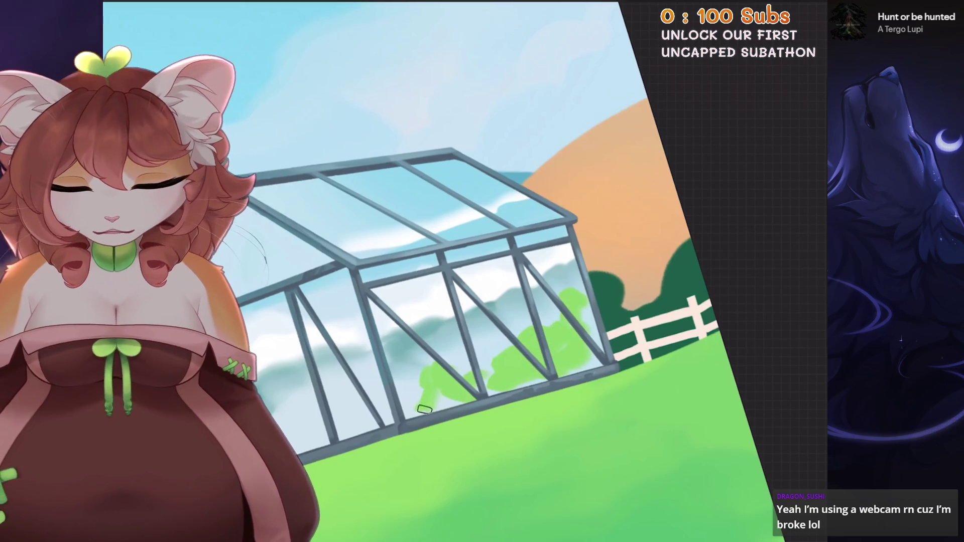
{"action": "mouse_move", "coordinate": [432, 371]}
{"action": "left_mouse_down"}
{"action": "mouse_move", "coordinate": [404, 417]}
{"action": "mouse_move", "coordinate": [459, 417]}
{"action": "left_mouse_up"}
{"action": "key", "text": "ctrl+z"}
{"action": "mouse_move", "coordinate": [414, 368]}
{"action": "left_mouse_down"}
{"action": "mouse_move", "coordinate": [452, 393]}
{"action": "mouse_move", "coordinate": [498, 372]}
{"action": "left_mouse_up"}
{"action": "scroll", "coordinate": [494, 326], "scroll_direction": "up", "scroll_amount": 3}
{"action": "mouse_move", "coordinate": [494, 327]}
{"action": "left_mouse_down"}
{"action": "mouse_move", "coordinate": [485, 284]}
{"action": "mouse_move", "coordinate": [458, 306]}
{"action": "mouse_move", "coordinate": [511, 294]}
{"action": "left_mouse_up"}
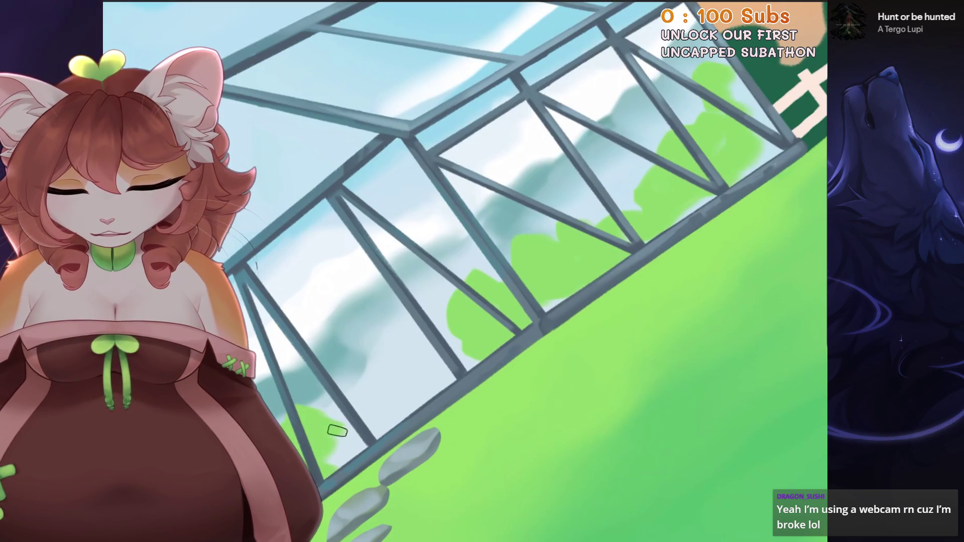
Cover the dark blob in the pane with green strokes, blending light green into the reflected bush
{"action": "key", "text": "ctrl+0"}
{"action": "scroll", "coordinate": [351, 452], "scroll_direction": "up", "scroll_amount": 2}
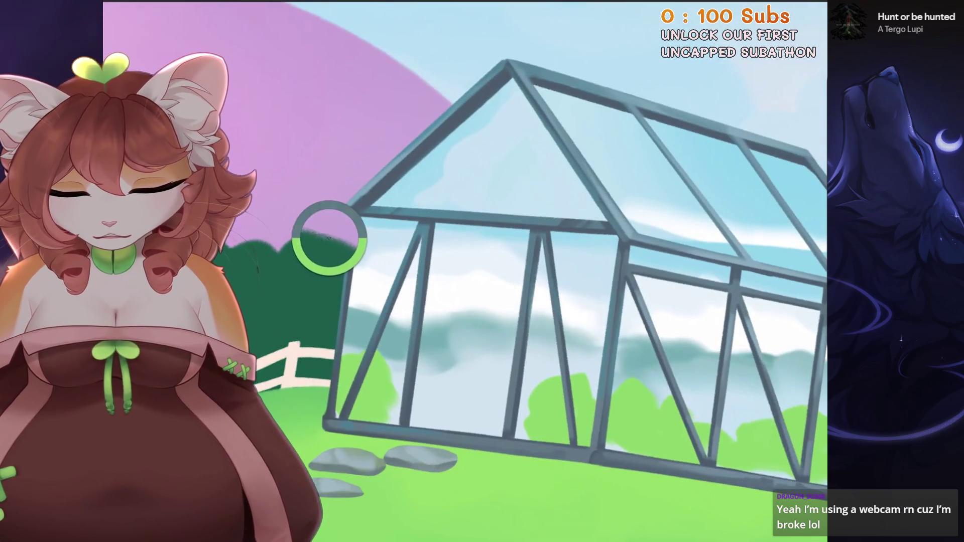
{"action": "scroll", "coordinate": [378, 423], "scroll_direction": "up", "scroll_amount": 4}
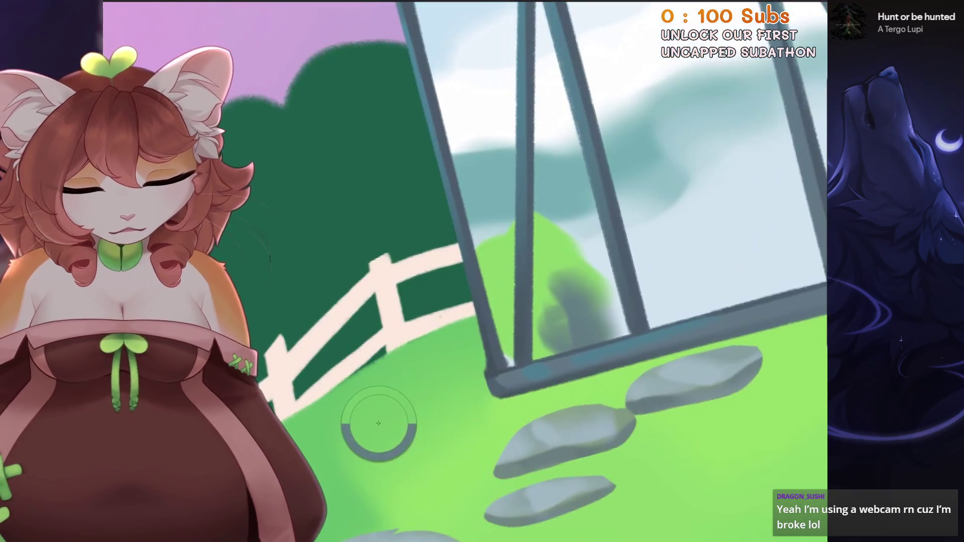
{"action": "left_click", "coordinate": [378, 424]}
{"action": "left_click_drag", "start_coordinate": [552, 281], "coordinate": [602, 331]}
{"action": "left_click_drag", "start_coordinate": [563, 301], "coordinate": [592, 346]}
{"action": "left_click_drag", "start_coordinate": [482, 241], "coordinate": [512, 306]}
{"action": "left_click_drag", "start_coordinate": [587, 307], "coordinate": [623, 337]}
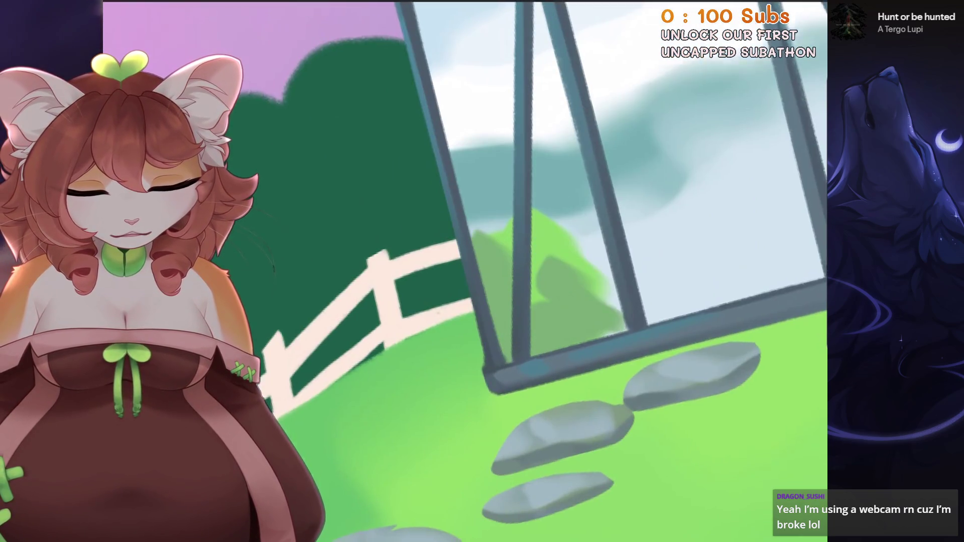
Darken the bushes behind the glass with a long stroke, then tilt the canvas counterclockwise
{"action": "key", "text": "ctrl+0"}
{"action": "scroll", "coordinate": [502, 346], "scroll_direction": "up", "scroll_amount": 2}
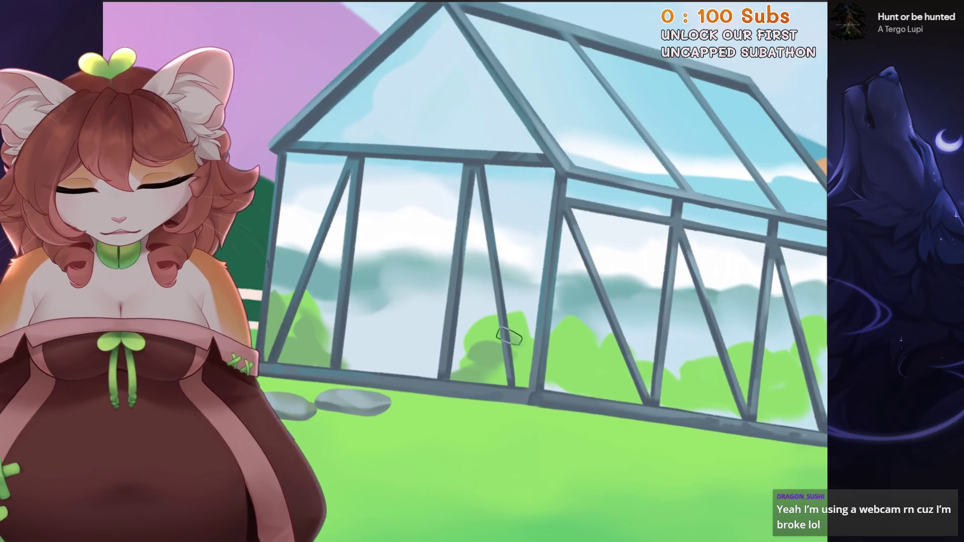
{"action": "scroll", "coordinate": [508, 335], "scroll_direction": "down", "scroll_amount": 3}
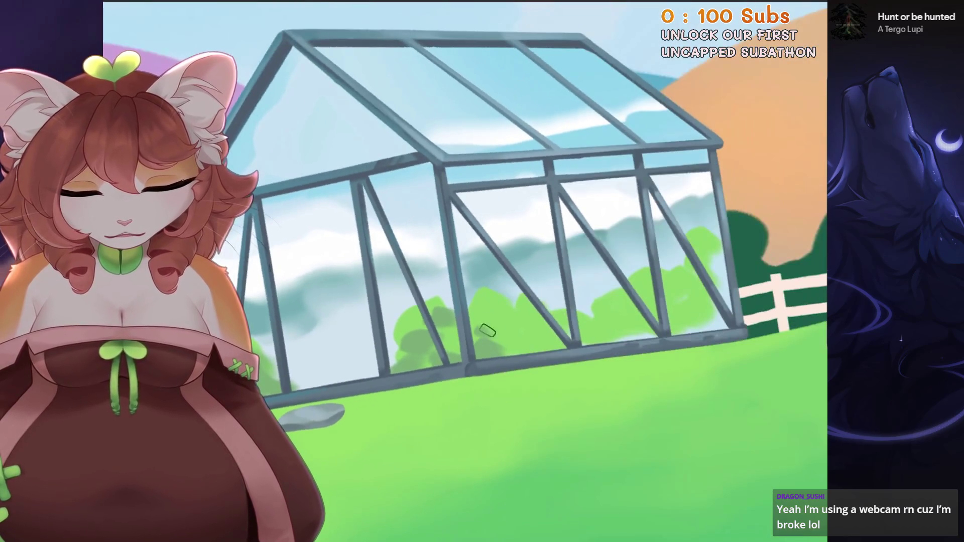
{"action": "mouse_move", "coordinate": [486, 330]}
{"action": "left_mouse_down"}
{"action": "mouse_move", "coordinate": [522, 315]}
{"action": "mouse_move", "coordinate": [552, 339]}
{"action": "mouse_move", "coordinate": [606, 306]}
{"action": "mouse_move", "coordinate": [688, 306]}
{"action": "mouse_move", "coordinate": [703, 301]}
{"action": "mouse_move", "coordinate": [715, 259]}
{"action": "mouse_move", "coordinate": [634, 327]}
{"action": "left_mouse_up"}
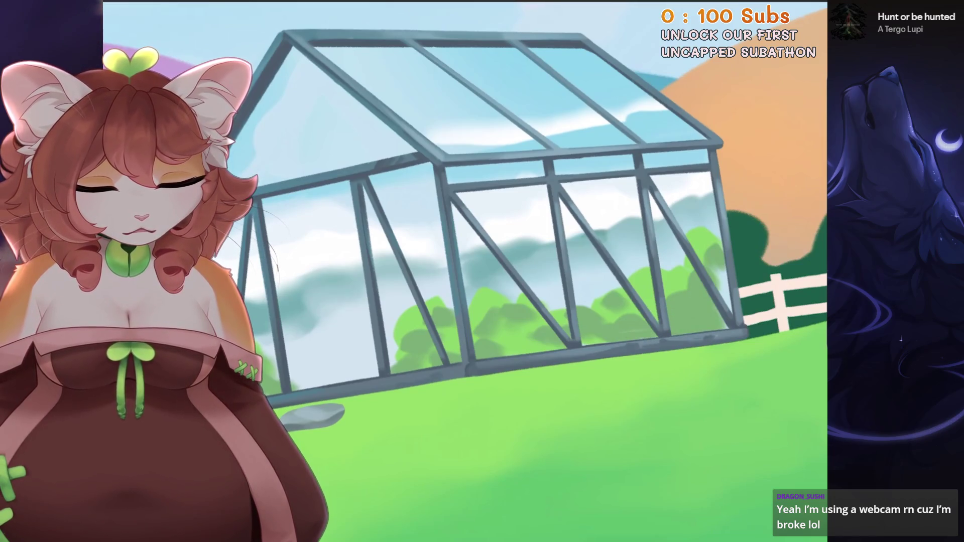
{"action": "scroll", "coordinate": [532, 349], "scroll_direction": "down", "scroll_amount": 1}
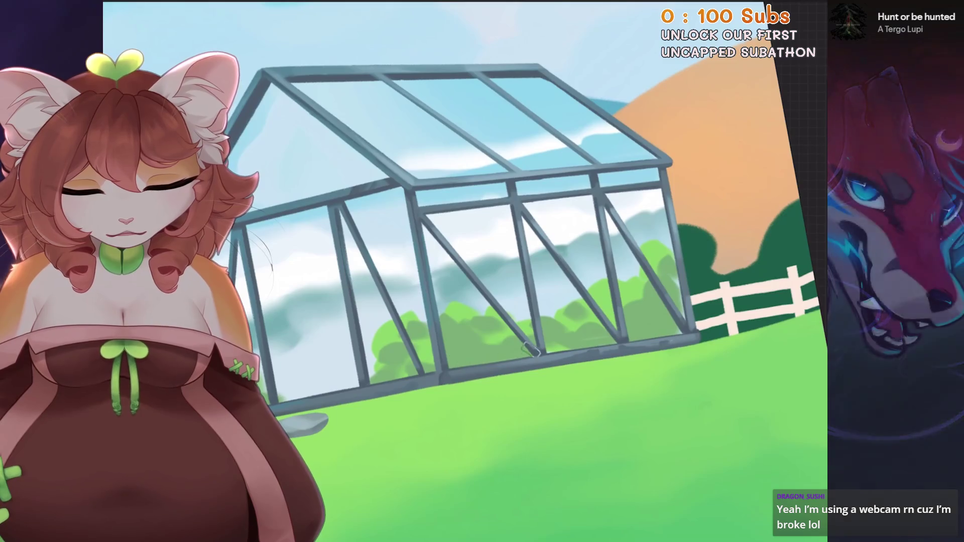
{"action": "key", "text": "minus"}
{"action": "key", "text": "minus"}
{"action": "key", "text": "minus"}
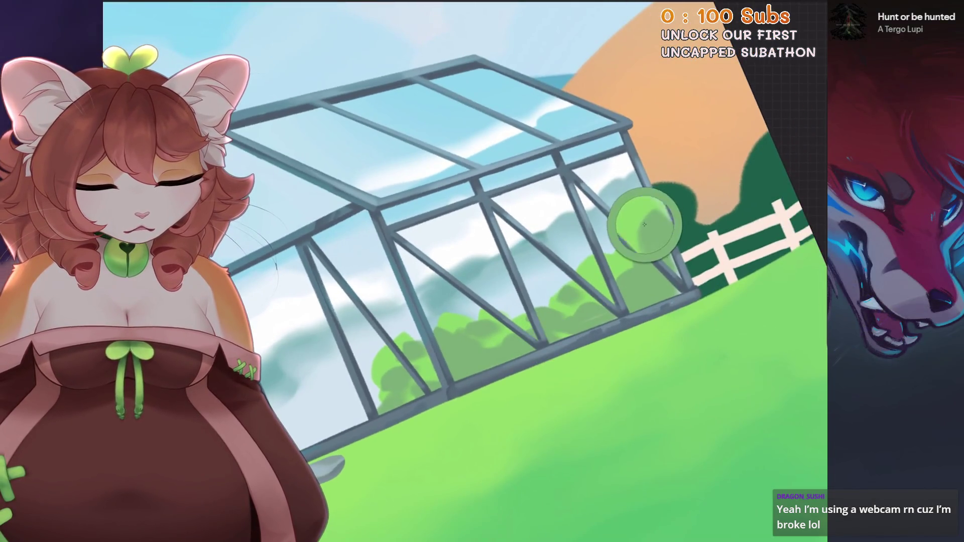
{"action": "key", "text": "minus"}
{"action": "key", "text": "minus"}
{"action": "key", "text": "minus"}
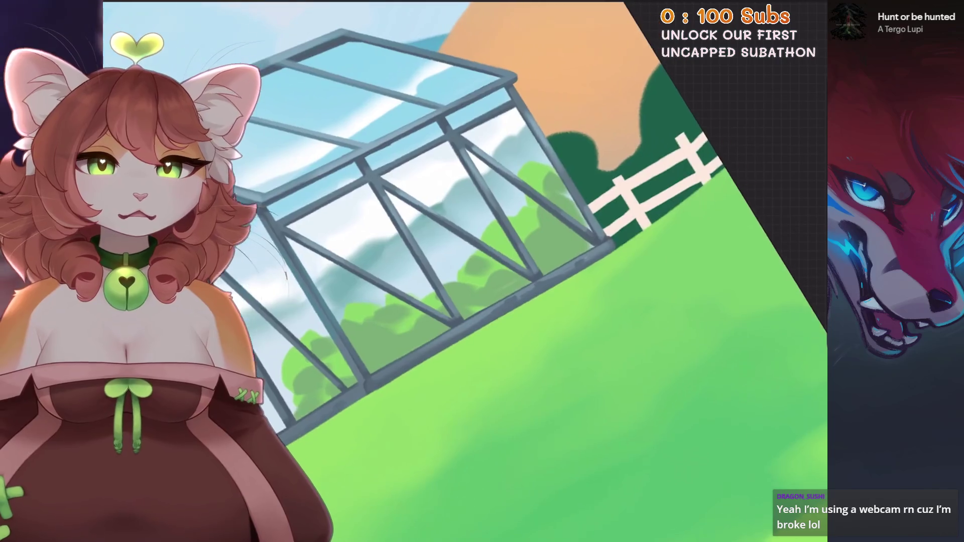
{"action": "key", "text": "minus"}
{"action": "key", "text": "minus"}
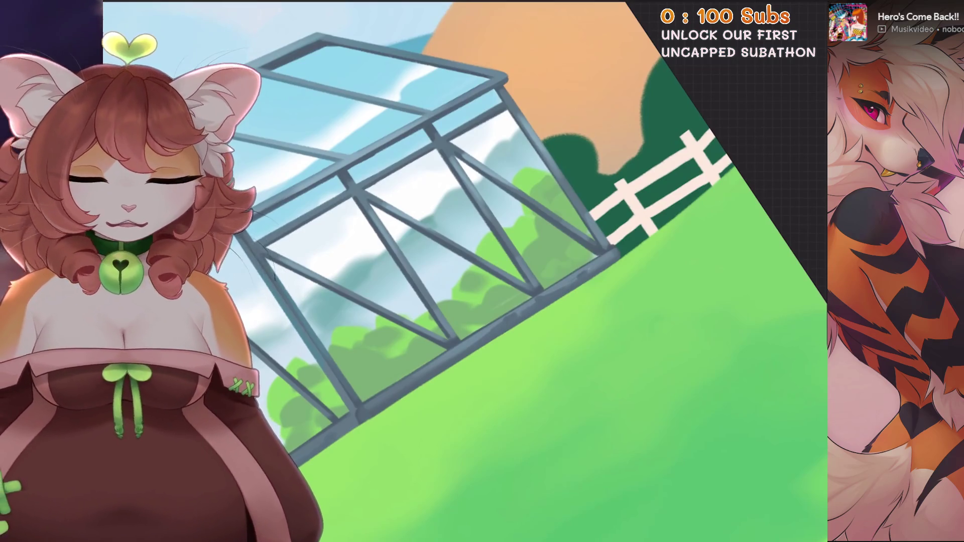
Switch to a different brush and undo the last two paint strokes on the glass
{"action": "key", "text": "End"}
{"action": "key", "text": "End"}
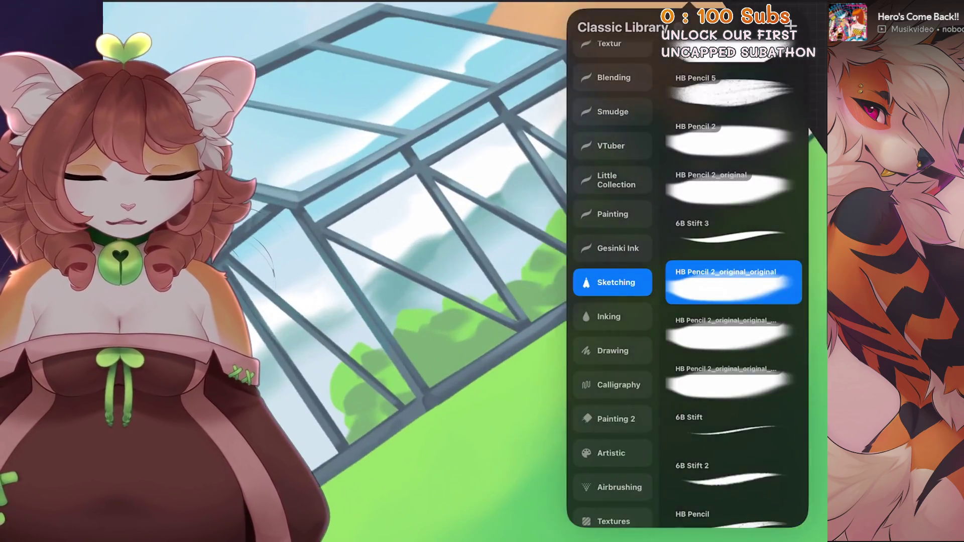
{"action": "left_click", "coordinate": [711, 274]}
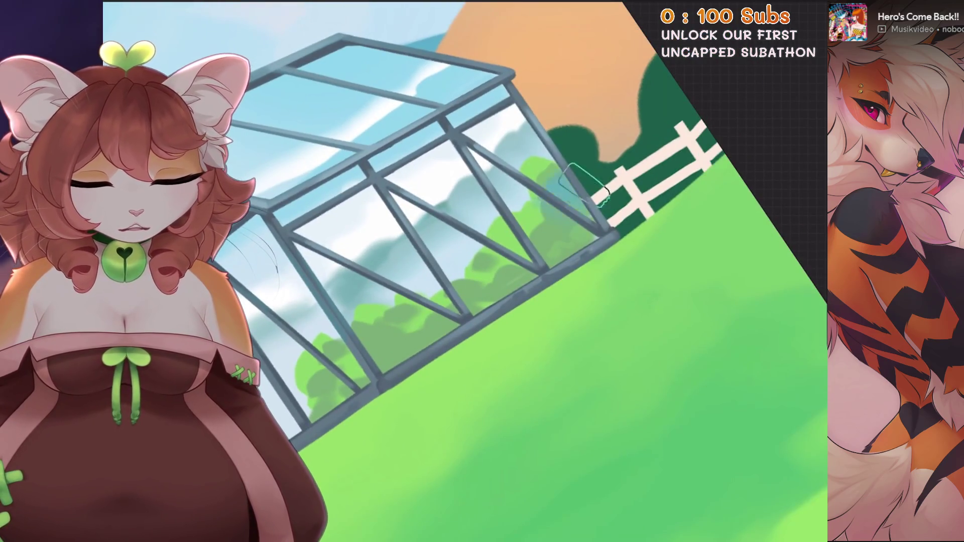
{"action": "key", "text": "ctrl+z"}
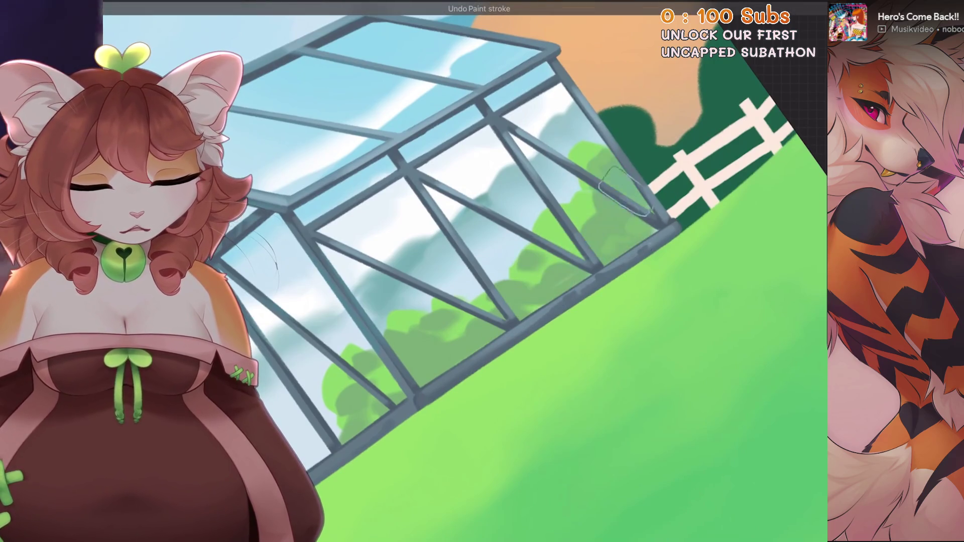
{"action": "scroll", "coordinate": [552, 291], "scroll_direction": "up", "scroll_amount": 1}
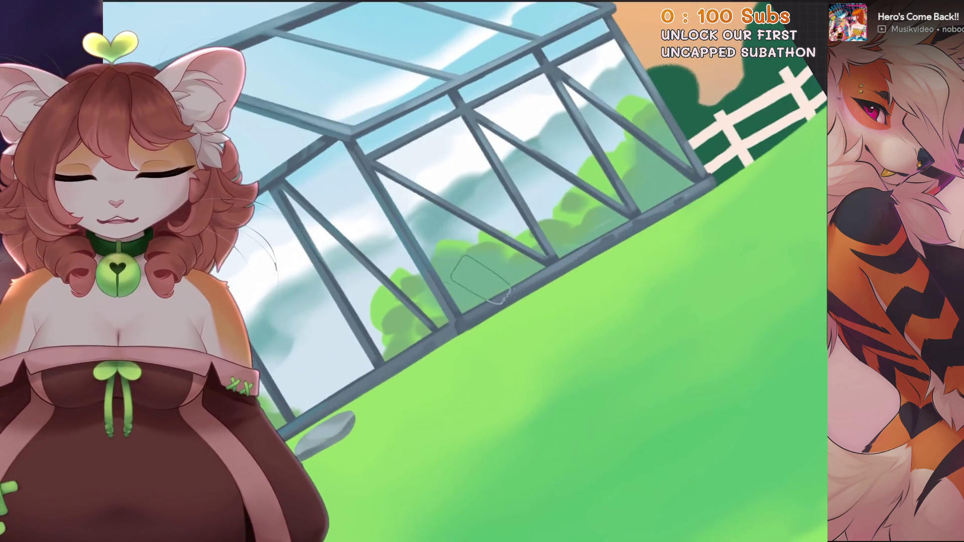
{"action": "scroll", "coordinate": [552, 251], "scroll_direction": "up", "scroll_amount": 2}
{"action": "key", "text": "ctrl+z"}
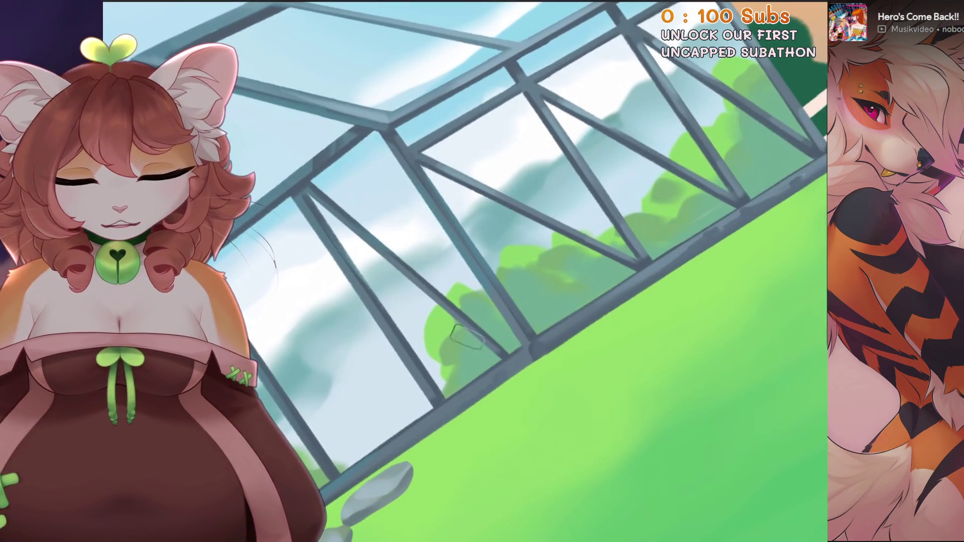
{"action": "scroll", "coordinate": [467, 336], "scroll_direction": "down", "scroll_amount": 1}
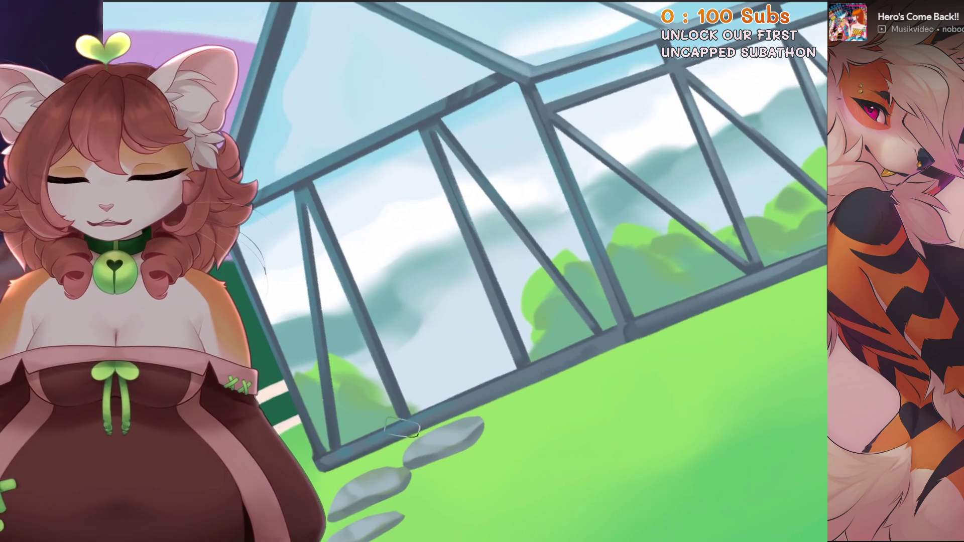
{"action": "scroll", "coordinate": [401, 426], "scroll_direction": "down", "scroll_amount": 2}
{"action": "scroll", "coordinate": [402, 427], "scroll_direction": "up", "scroll_amount": 2}
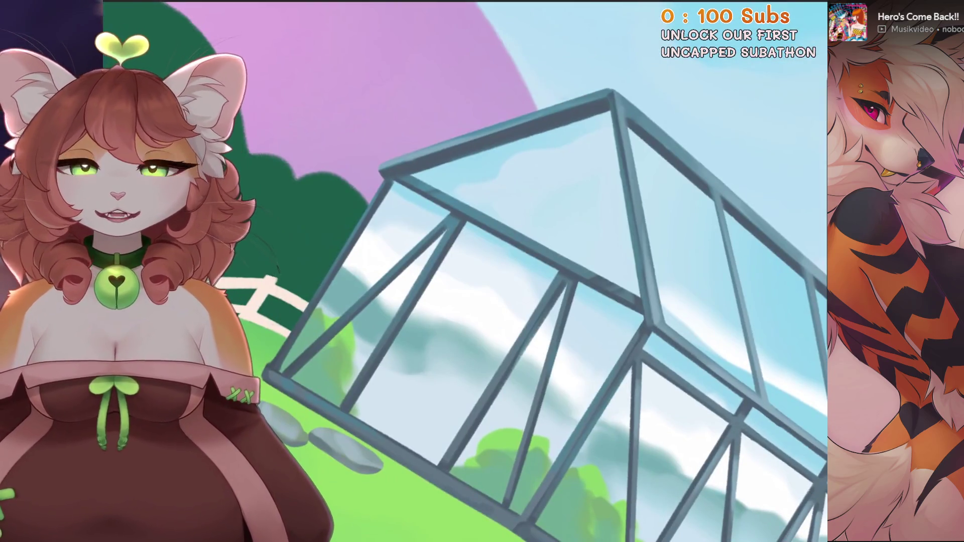
Enlarge the brush, check the greenhouse at several rotations, and undo the small stray stroke
{"action": "key", "text": "5"}
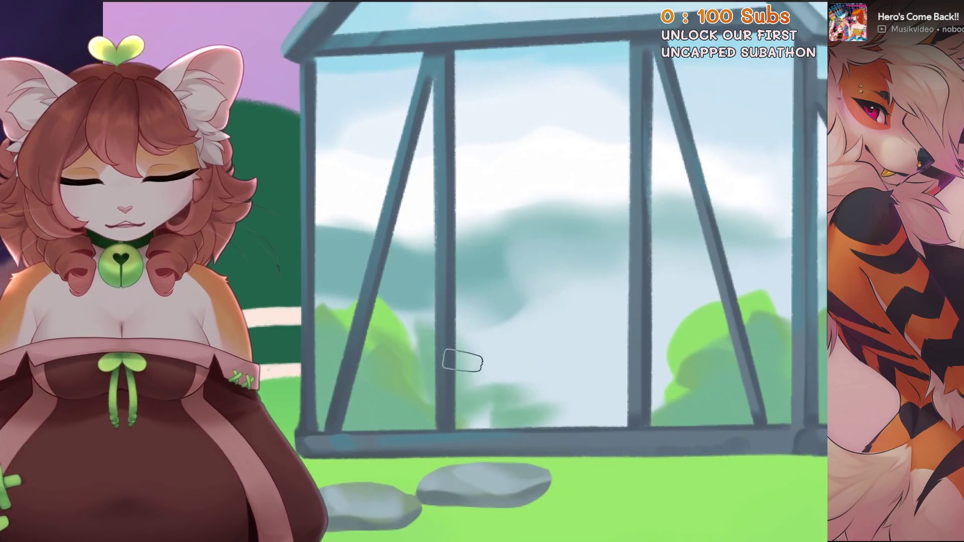
{"action": "key", "text": "bracketright"}
{"action": "key", "text": "4"}
{"action": "key", "text": "4"}
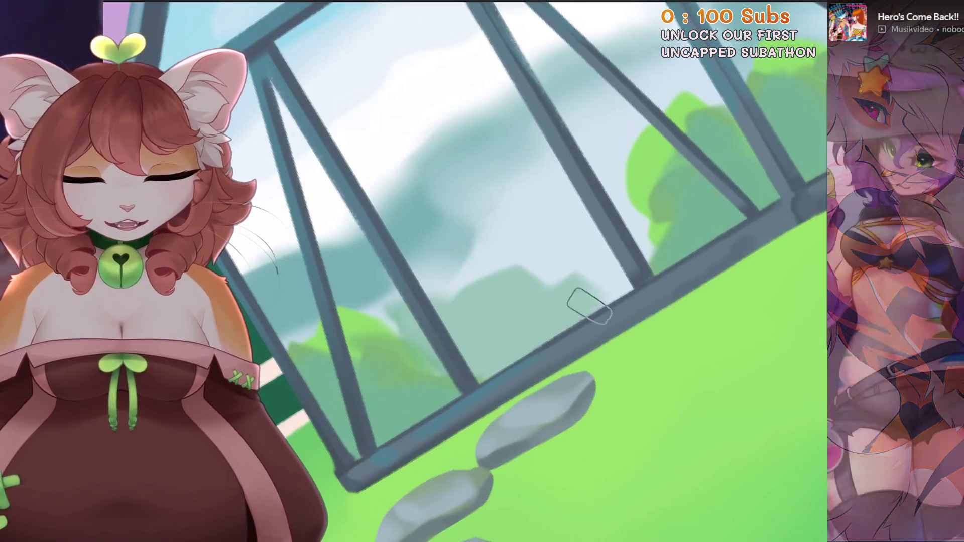
{"action": "key", "text": "6"}
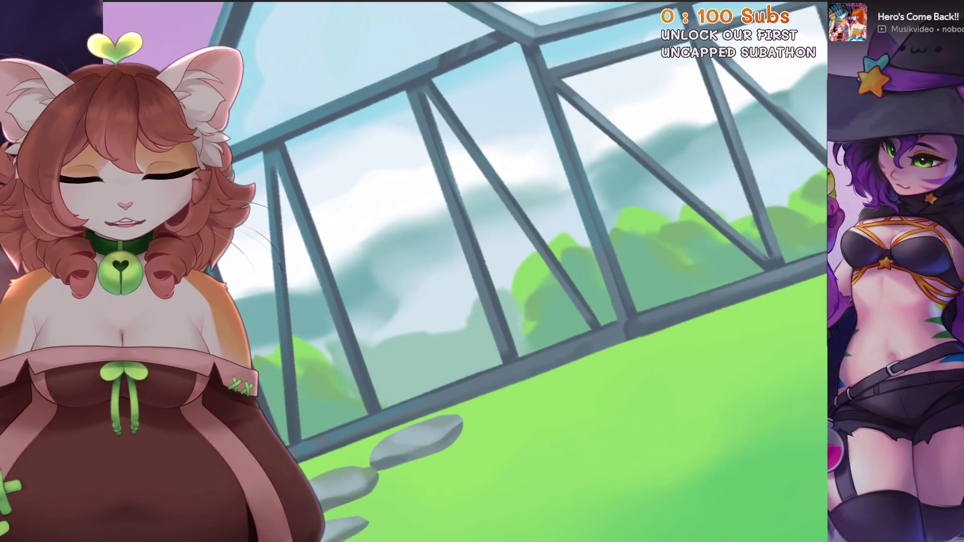
{"action": "key", "text": "5"}
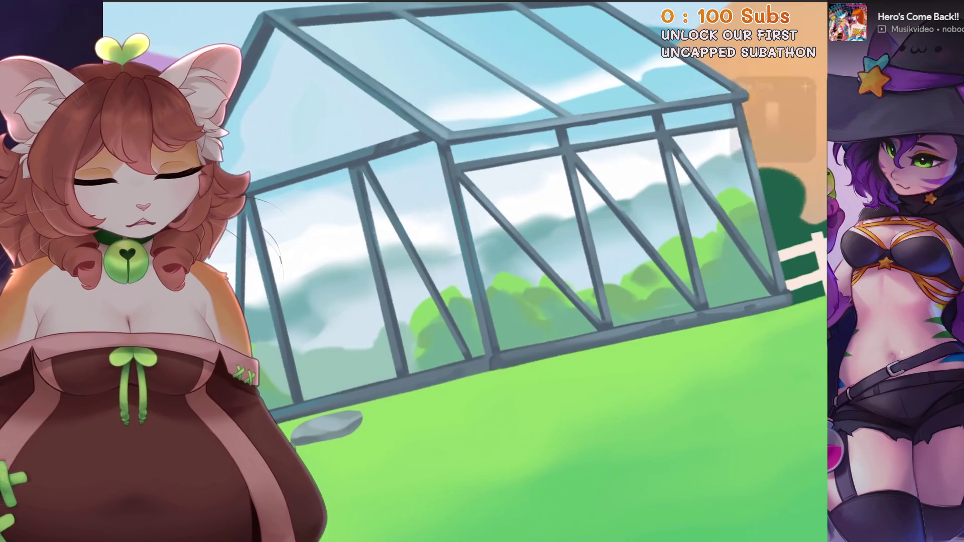
{"action": "key", "text": "4"}
{"action": "key", "text": "ctrl+z"}
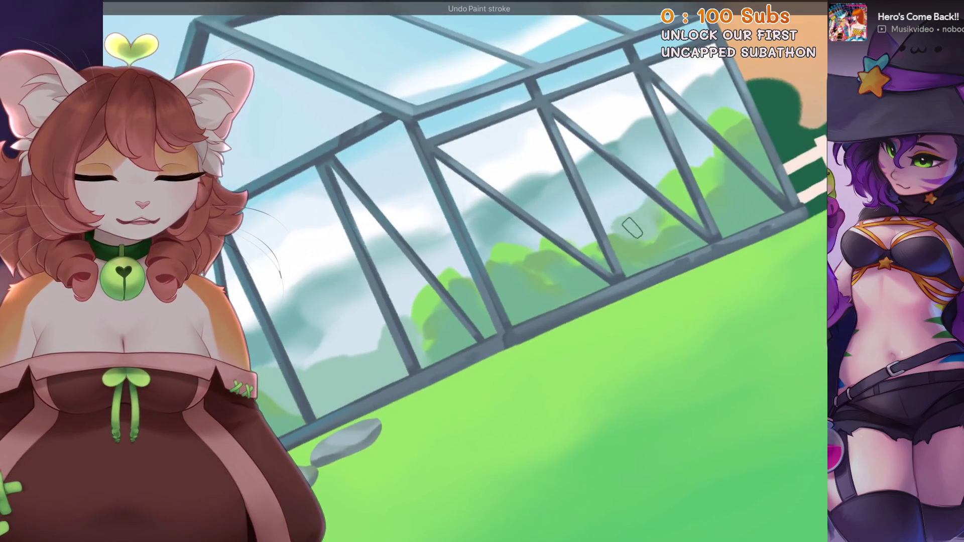